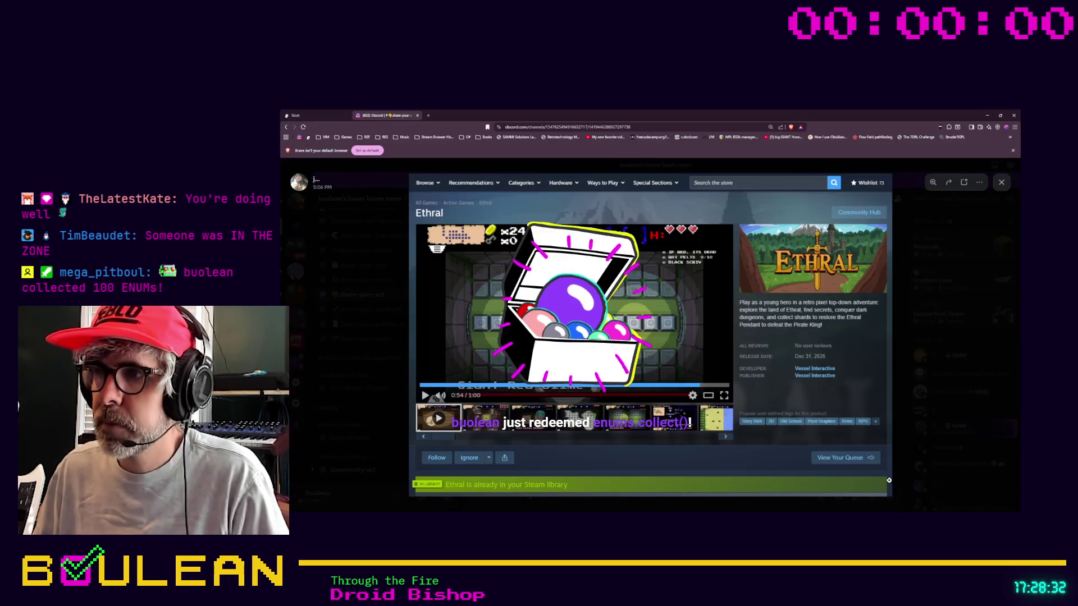
# Close the Ethral store preview and open the village concept mockup at full size.
pyautogui.click(893, 484)
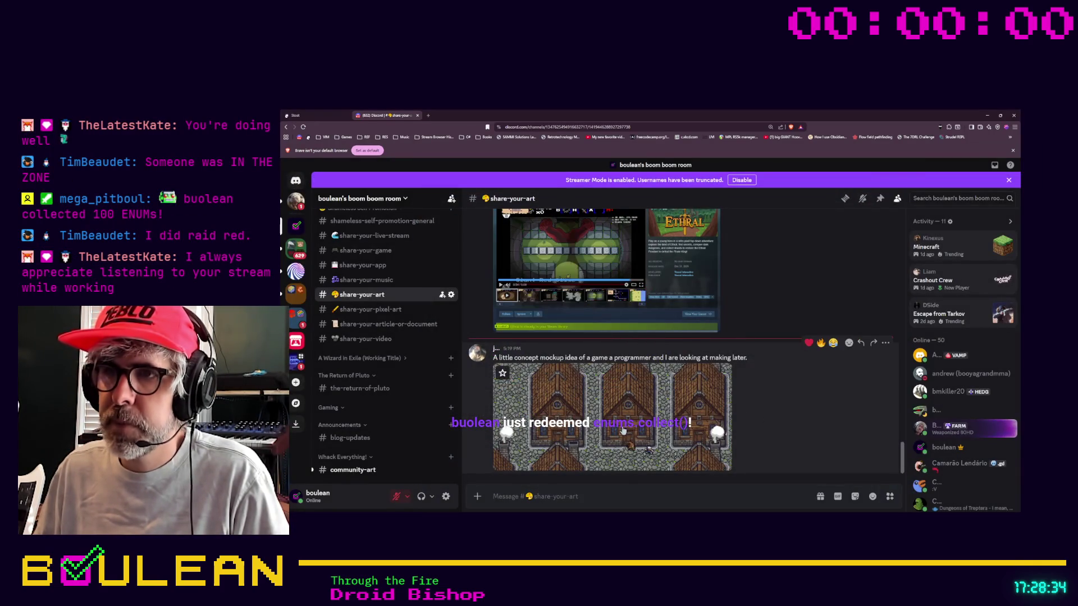
pyautogui.click(623, 430)
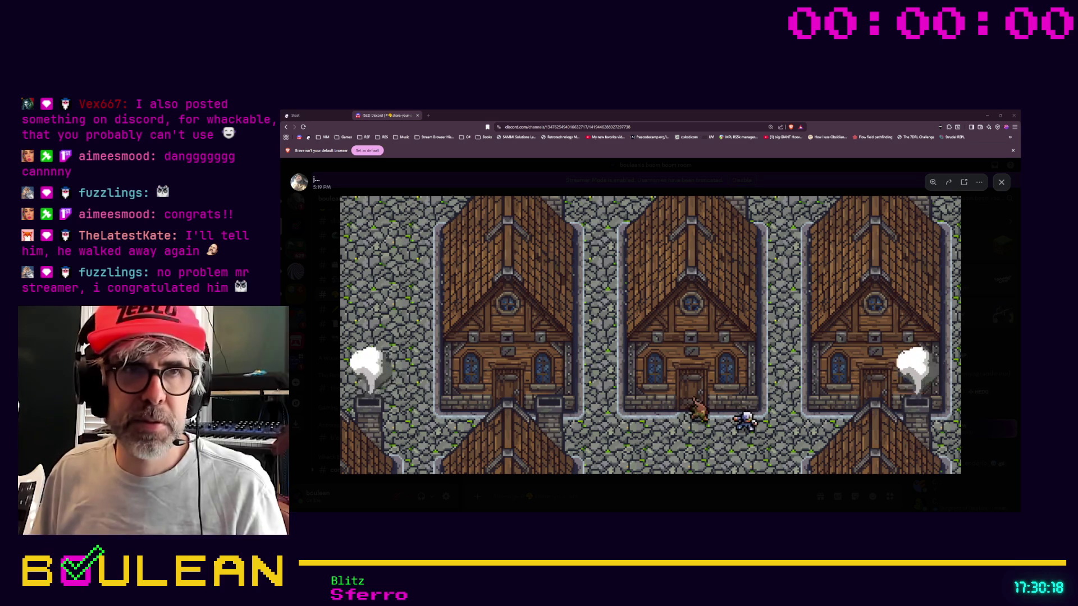
# Close the full-size village mockup to return to #share-your-art.
pyautogui.press('Escape')
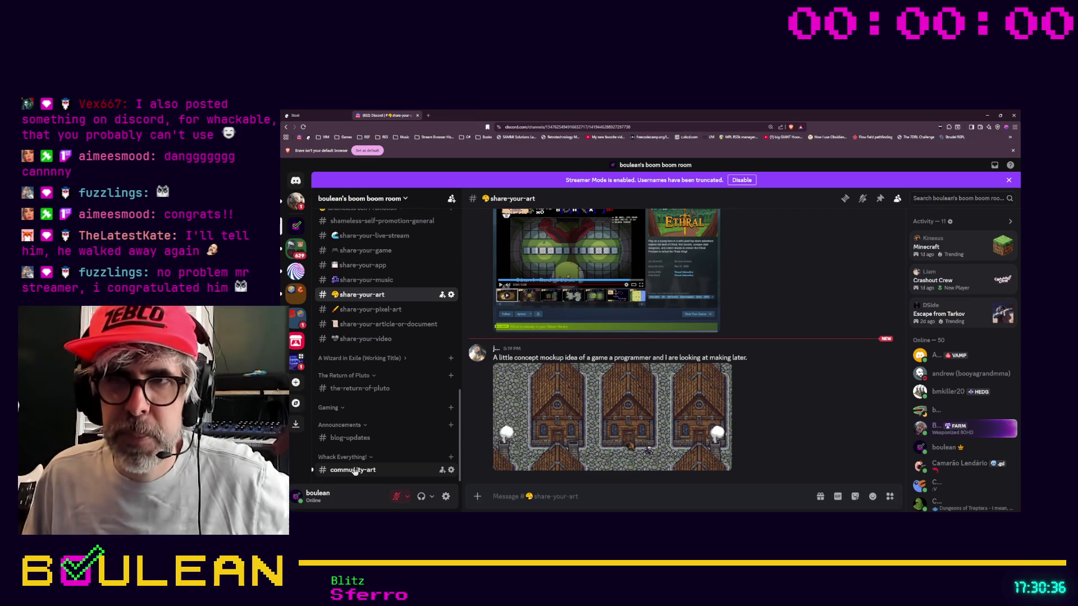
# Switch to #community-art and view the Monster can image full-size.
pyautogui.click(354, 471)
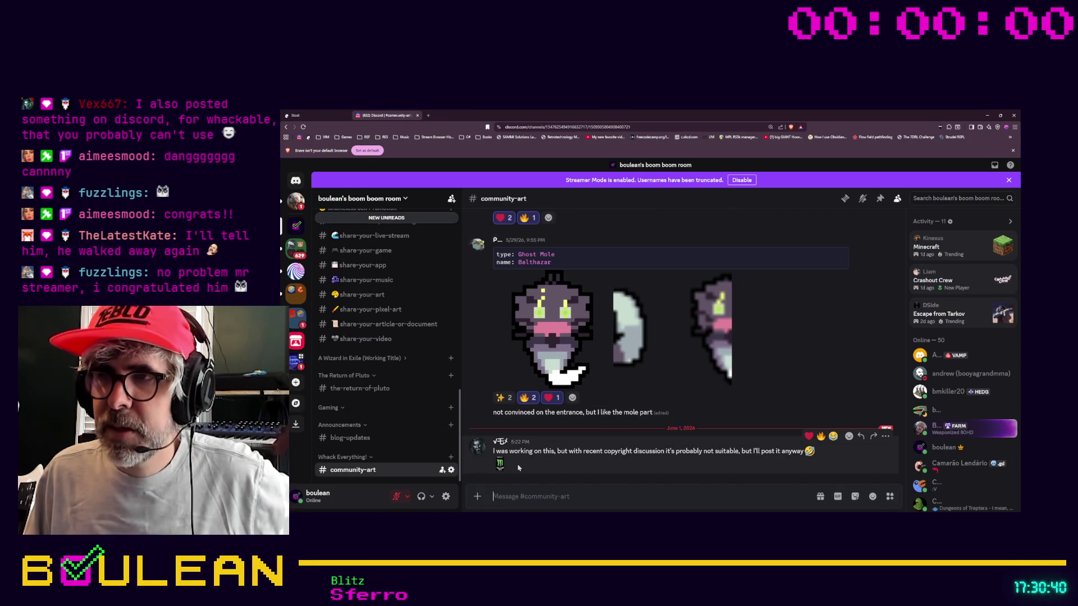
pyautogui.click(500, 465)
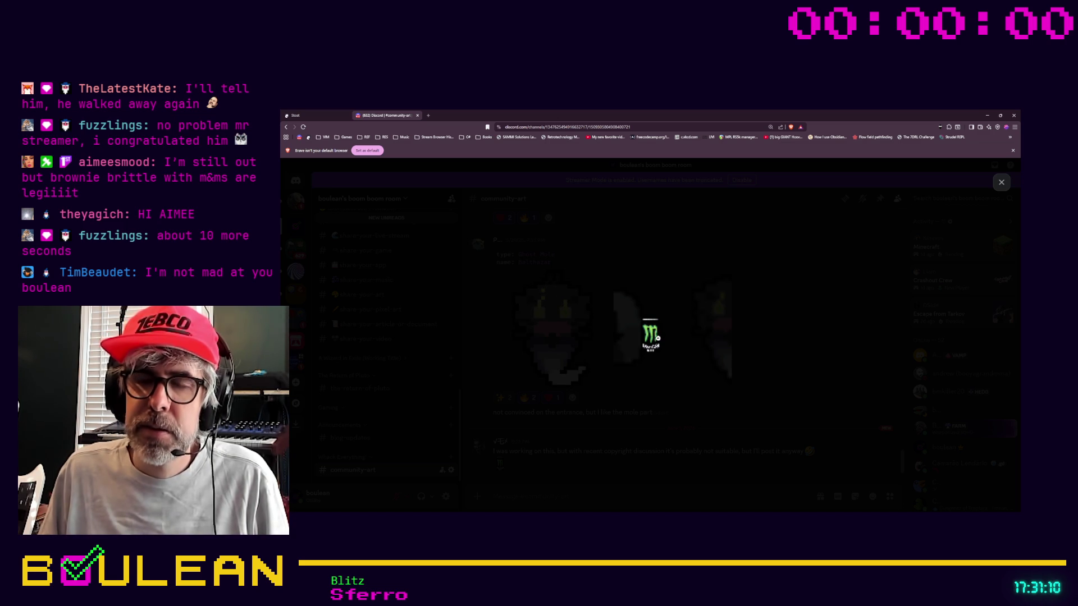
# Close and reopen the Monster can image, zoom in on it, then close the viewer.
pyautogui.click(640, 379)
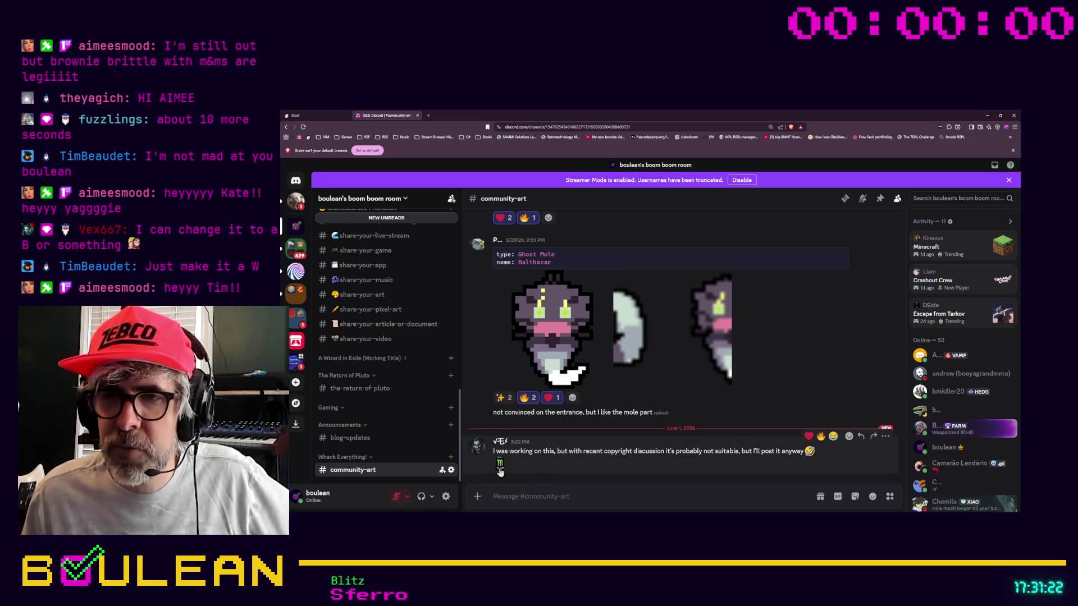
pyautogui.click(500, 468)
pyautogui.click(648, 337)
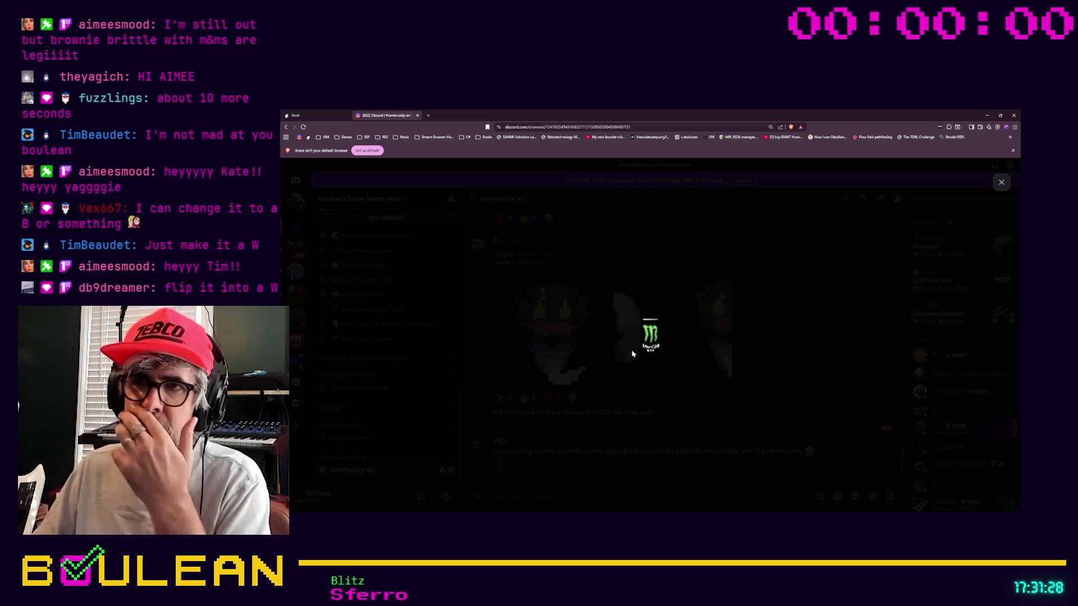
pyautogui.click(649, 377)
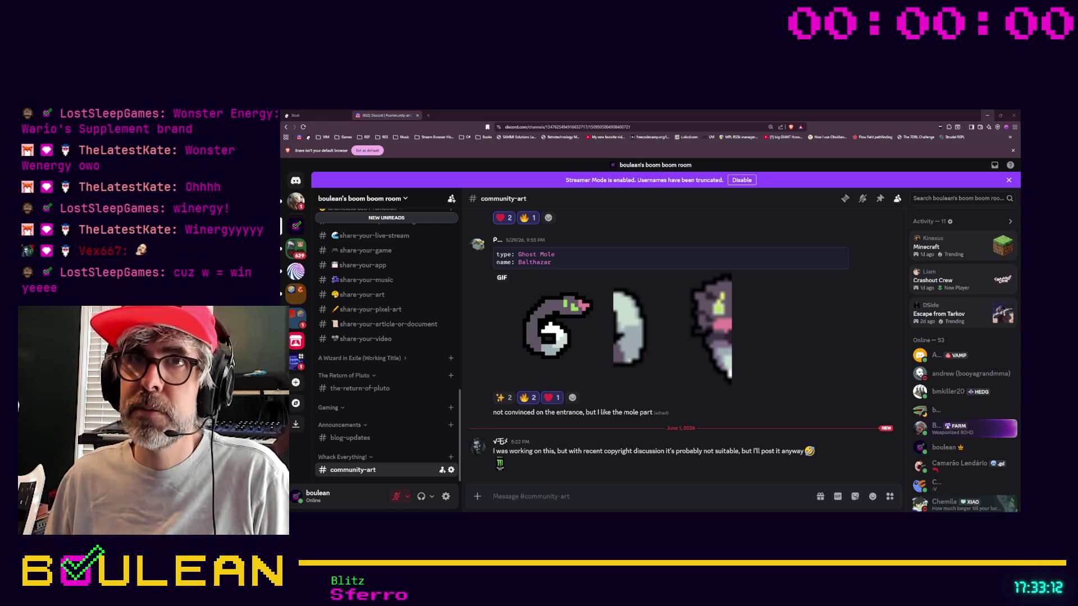
# Minimize the browser so Aseprite's retry button sprite is visible again.
pyautogui.click(987, 115)
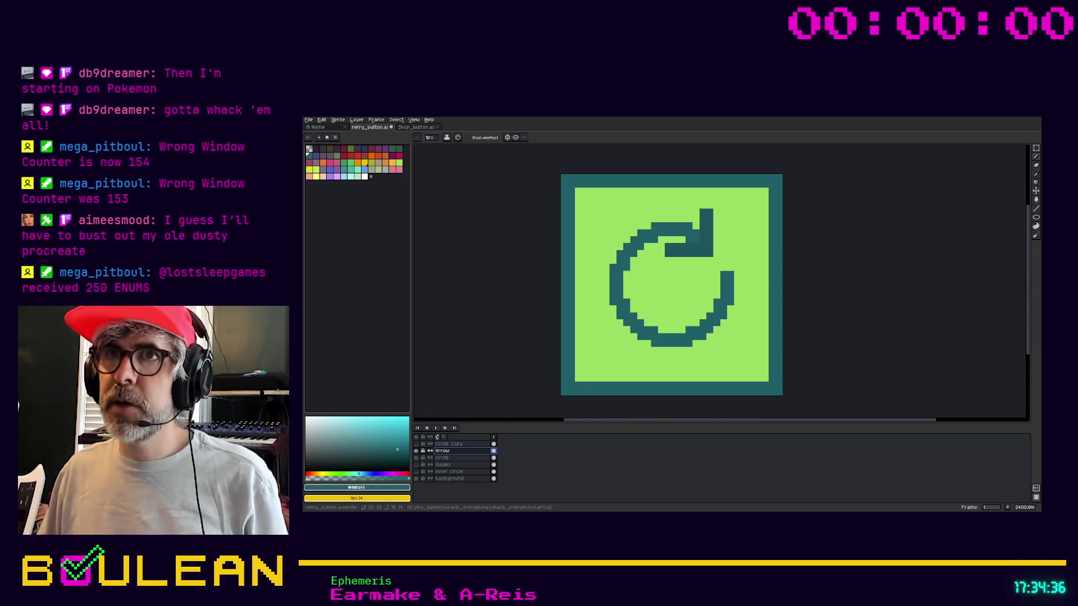
# Undo the arrow's last move, check its spacing, then redo to keep its earlier position.
pyautogui.hotkey('ctrl', 'z')
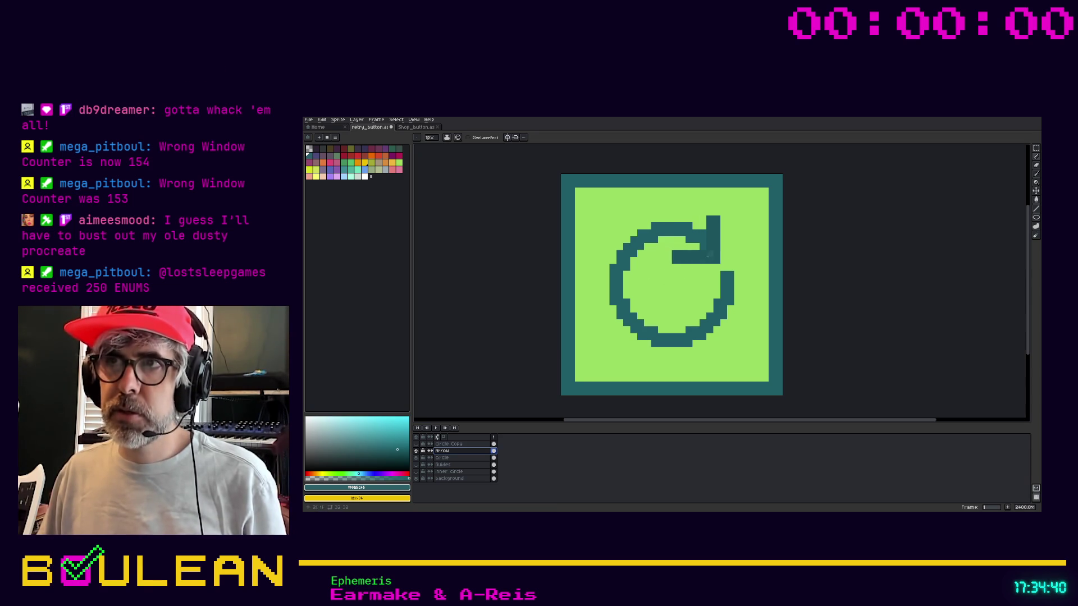
pyautogui.press('ctrl')
pyautogui.hotkey('ctrl', 'y')
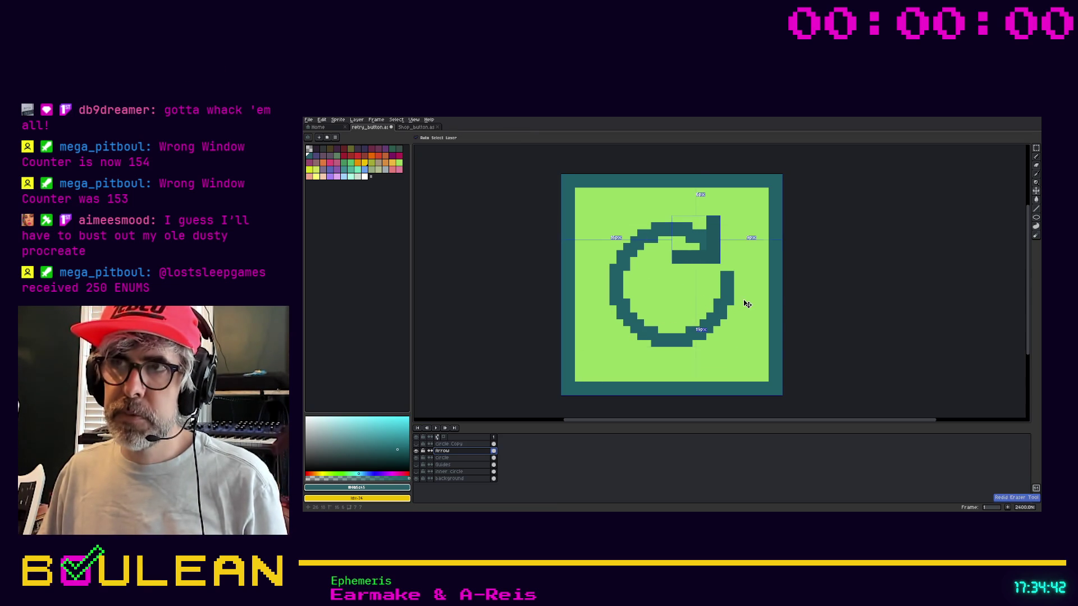
pyautogui.hotkey('ctrl', 'y')
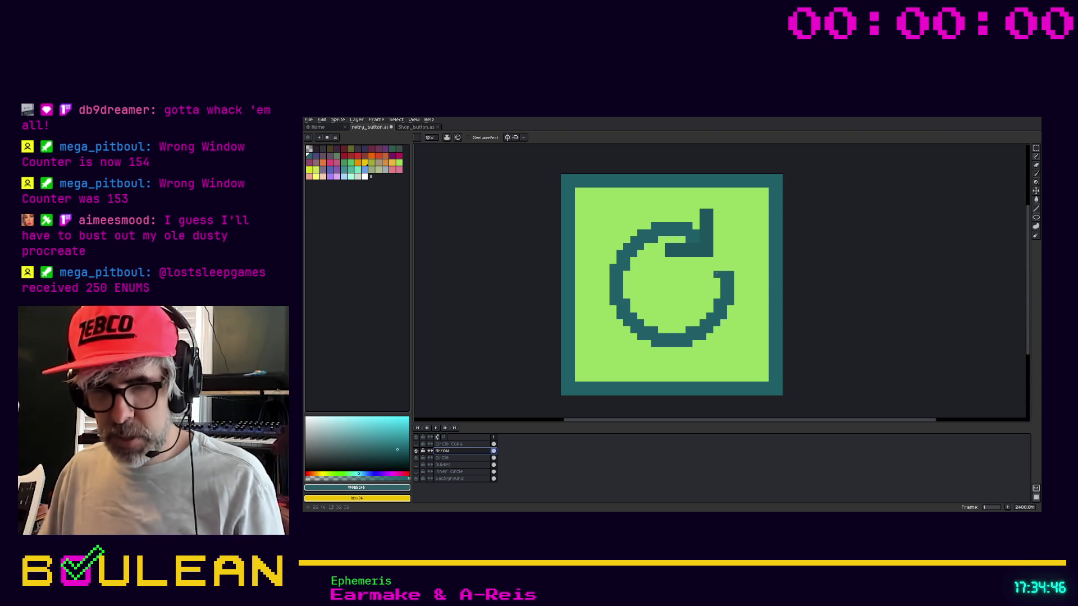
# On the Circle layer, erase a pixel at the circle's right end, then undo it.
pyautogui.click(475, 458)
pyautogui.press('e')
pyautogui.click(724, 275)
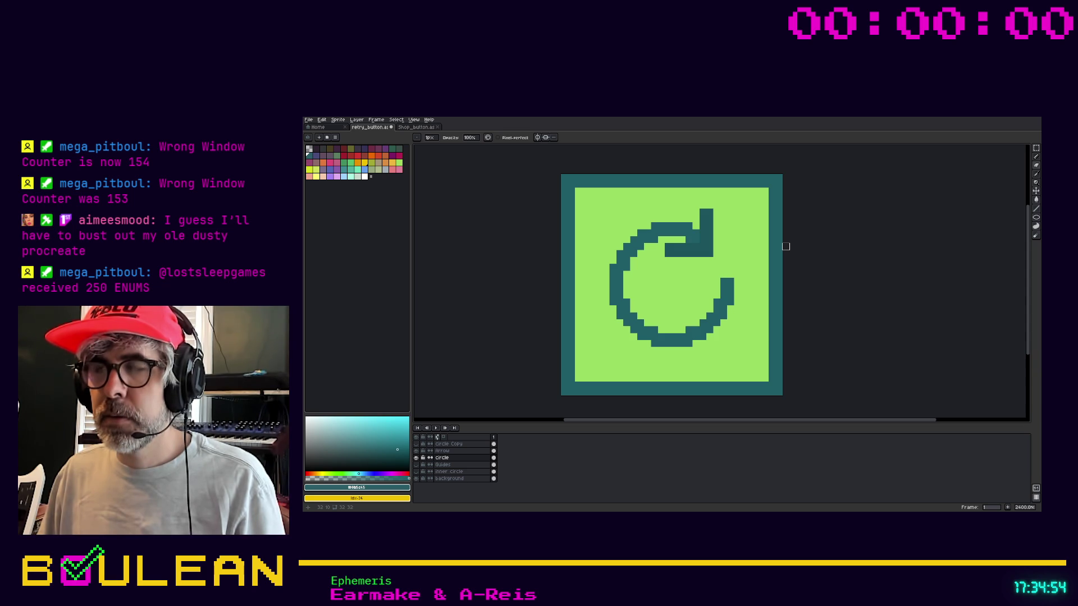
pyautogui.hotkey('ctrl', 'z')
pyautogui.hotkey('ctrl', 'z')
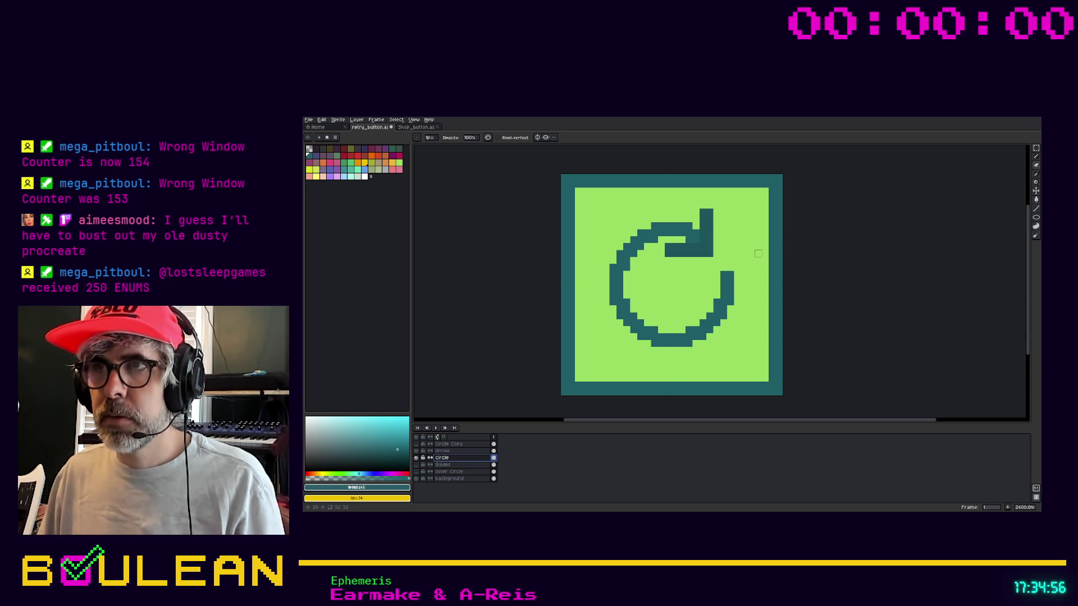
# Try a 2-pixel eraser on the circle's right end, undo it, then erase only the top pixel.
pyautogui.press('e')
pyautogui.click(433, 139)
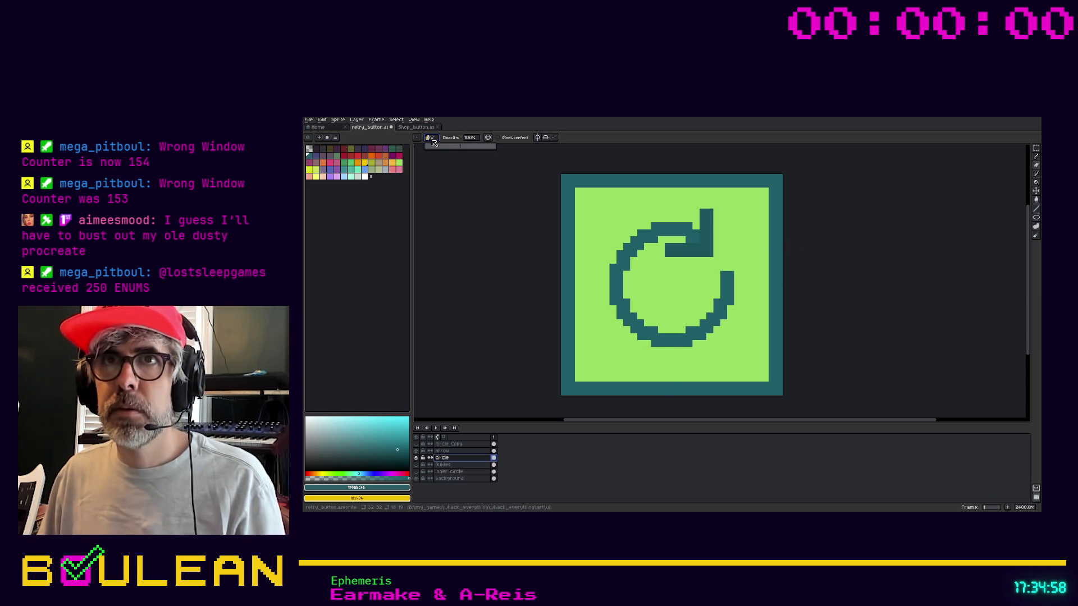
pyautogui.scroll(1, 433, 138)
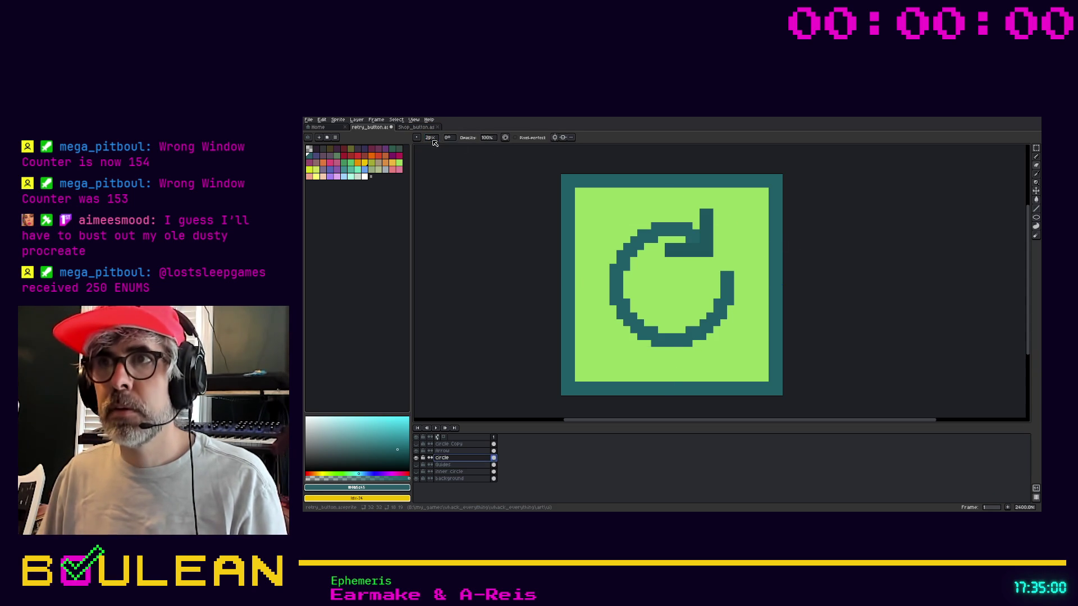
pyautogui.click(727, 277)
pyautogui.hotkey('ctrl', 'z')
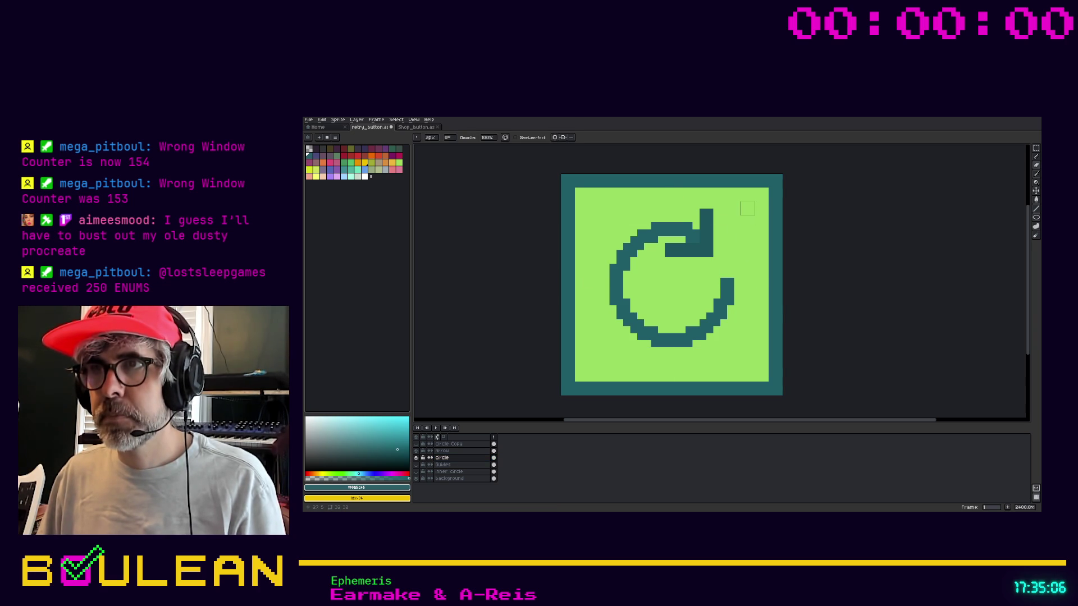
pyautogui.hotkey('ctrl', 'z')
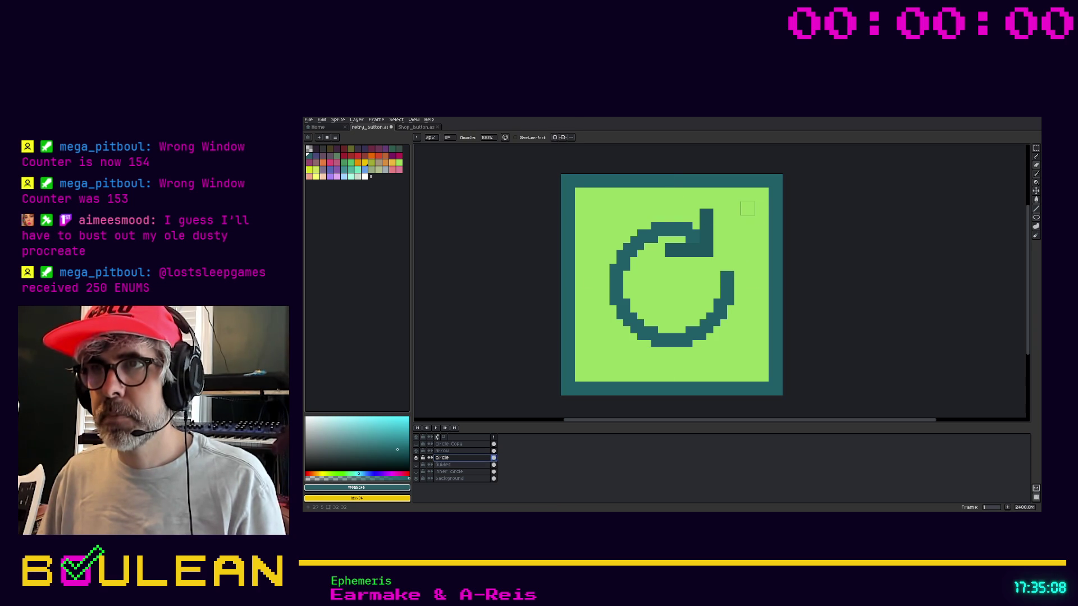
pyautogui.click(727, 274)
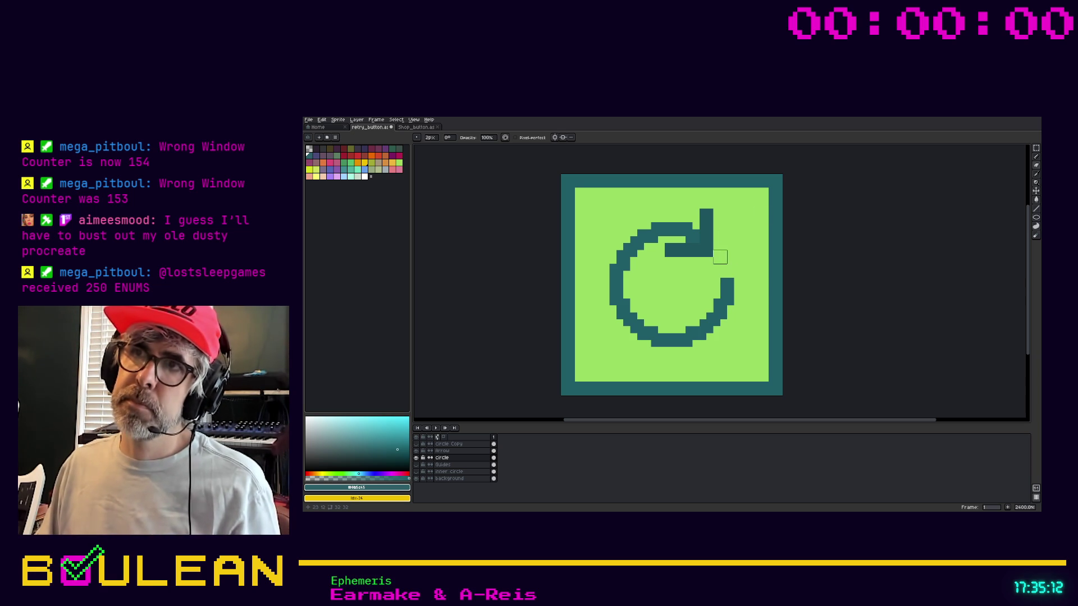
# Draw a short dark line joining a new pixel to the circle's end.
pyautogui.press('l')
pyautogui.click(720, 264)
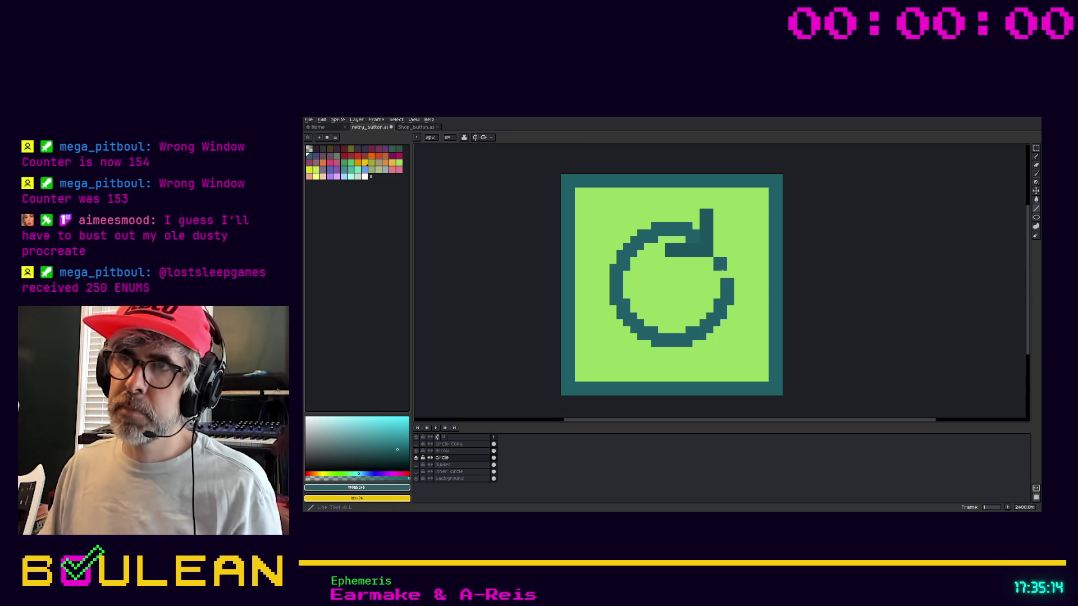
pyautogui.moveTo(721, 271); pyautogui.dragTo(727, 279)
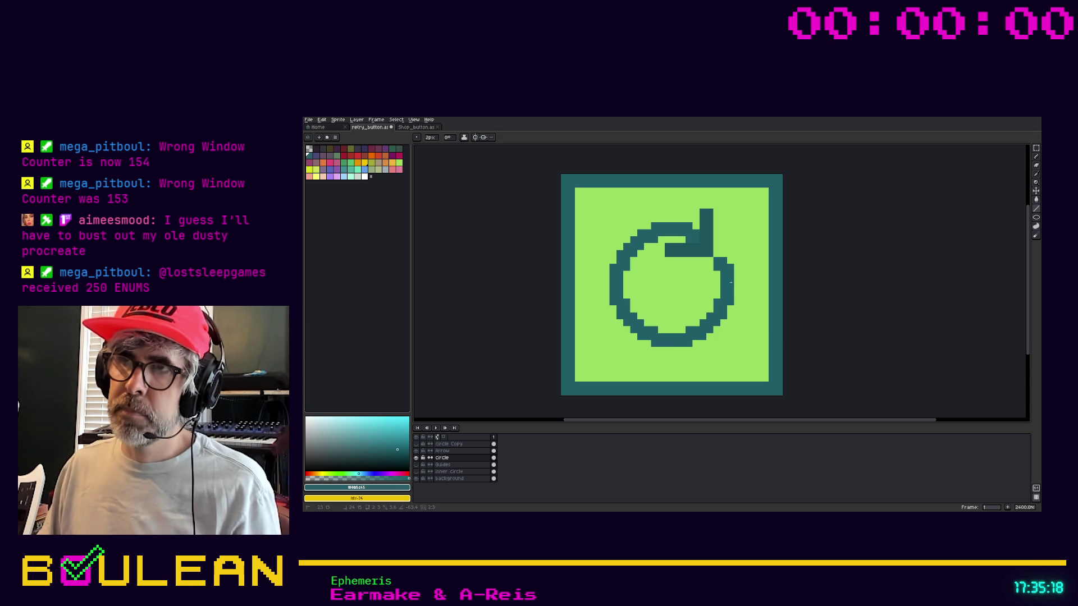
# Compare the circle with and without the edits, ending with the pixel above its end restored.
pyautogui.hotkey('ctrl', 'z')
pyautogui.hotkey('ctrl', 'y')
pyautogui.hotkey('ctrl', 'z')
pyautogui.hotkey('ctrl', 'y')
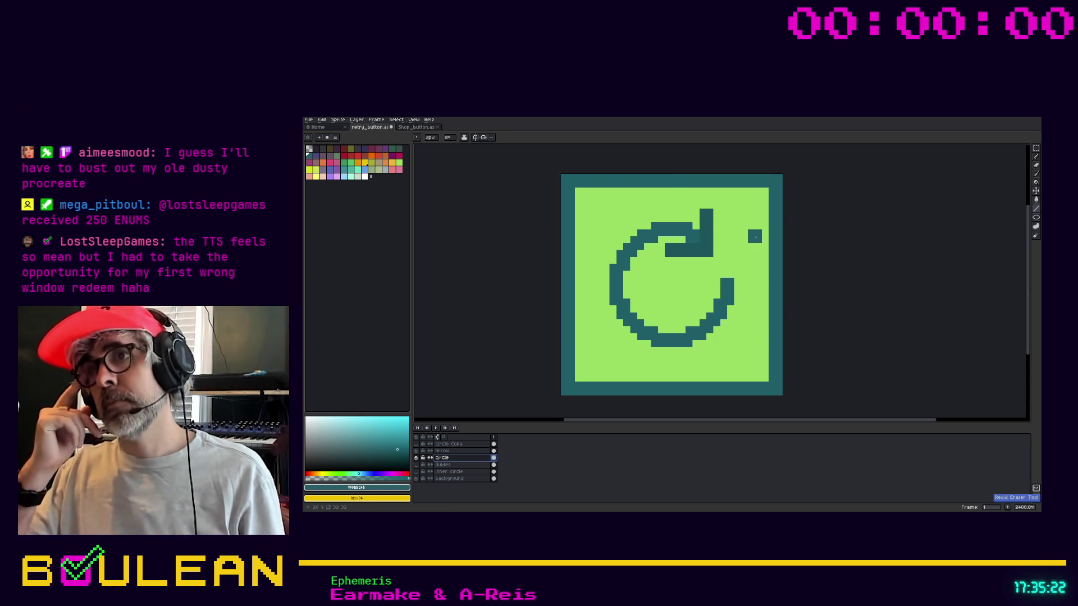
pyautogui.hotkey('ctrl', 'z')
pyautogui.hotkey('ctrl', 'y')
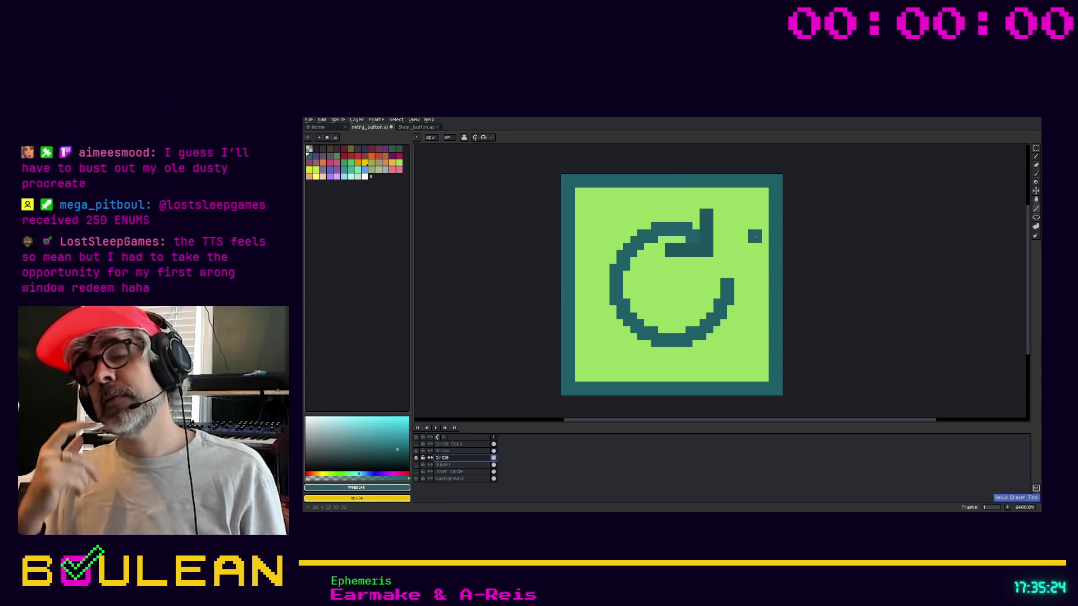
pyautogui.scroll(1, 755, 261)
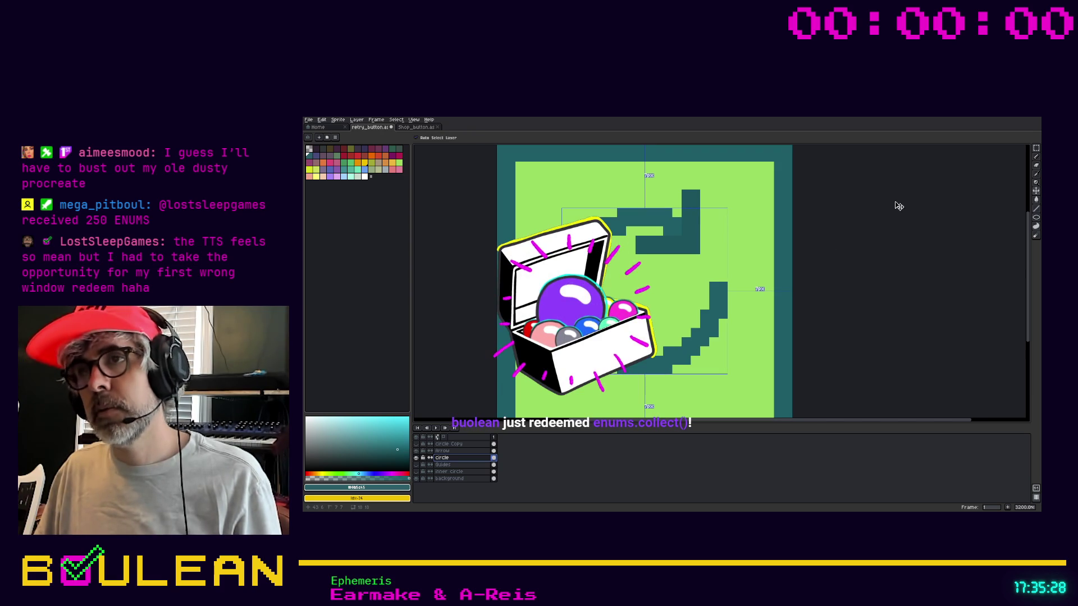
pyautogui.hotkey('ctrl', 'z')
pyautogui.hotkey('ctrl', 'y')
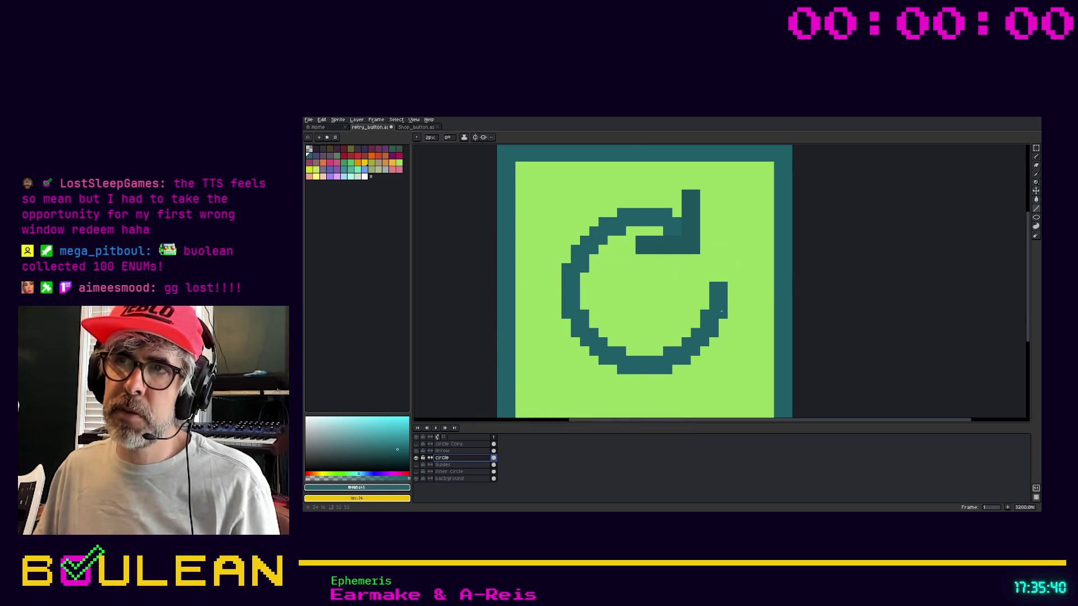
pyautogui.hotkey('ctrl', 'z')
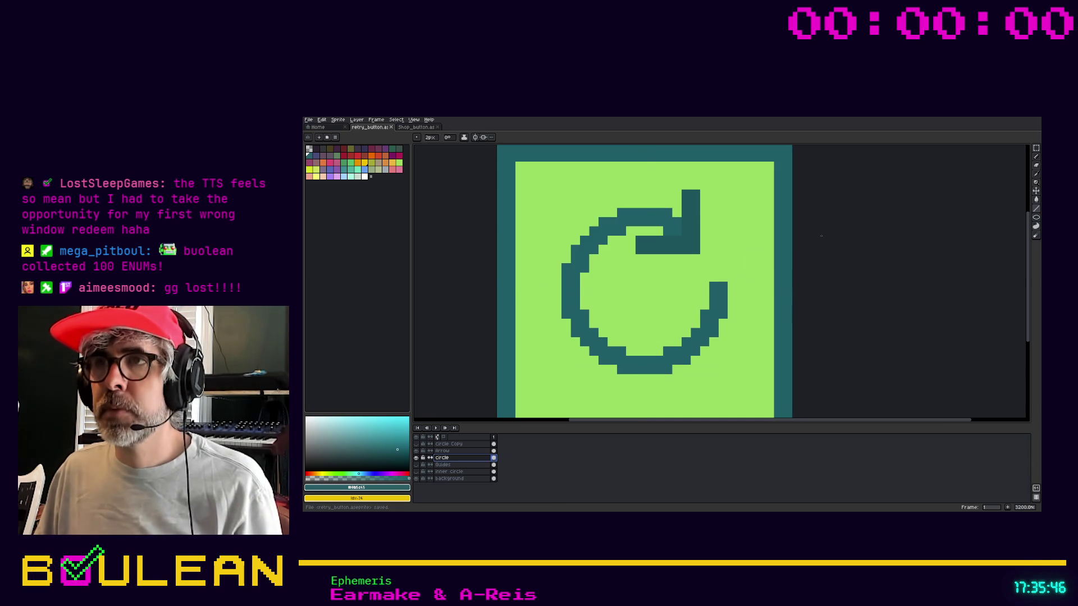
# Sample the button's light green with the Eyedropper, then zoom the view back out.
pyautogui.press('z')
pyautogui.press('x')
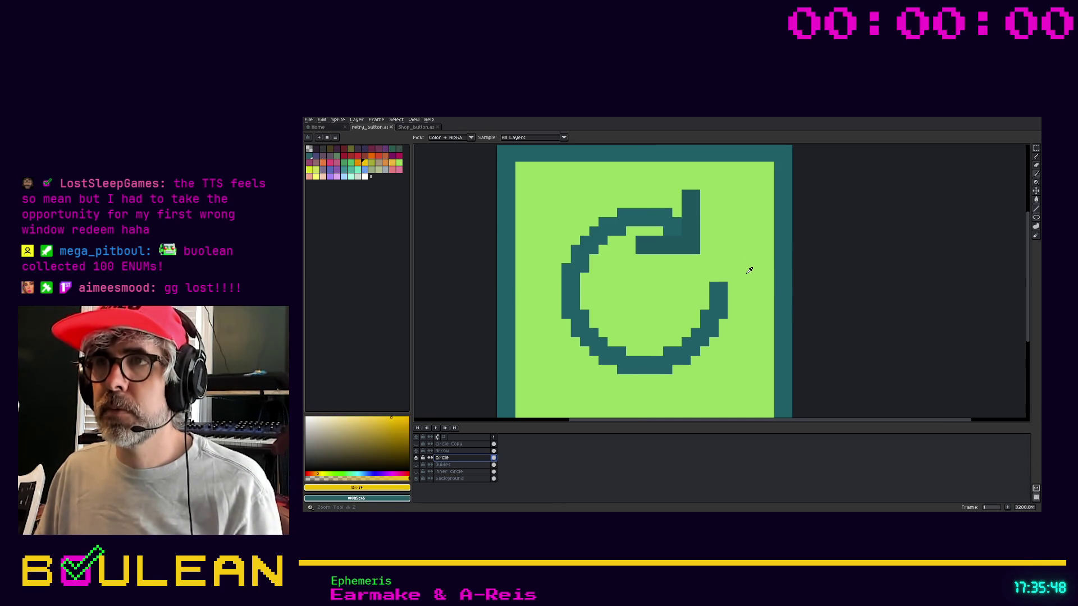
pyautogui.press('i')
pyautogui.click(733, 277)
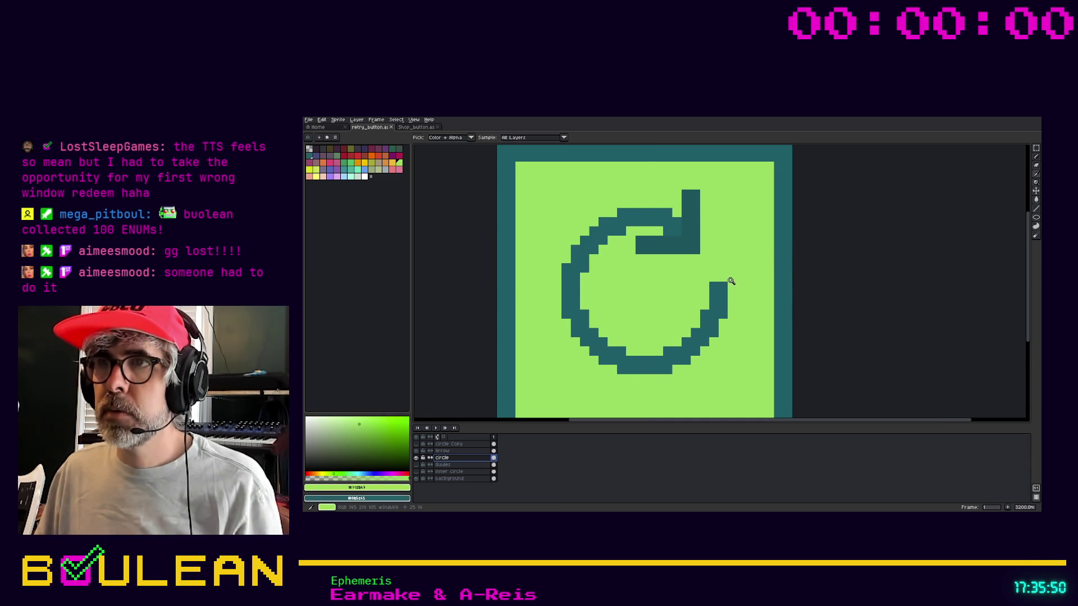
pyautogui.press('z')
pyautogui.scroll(-4, 740, 266)
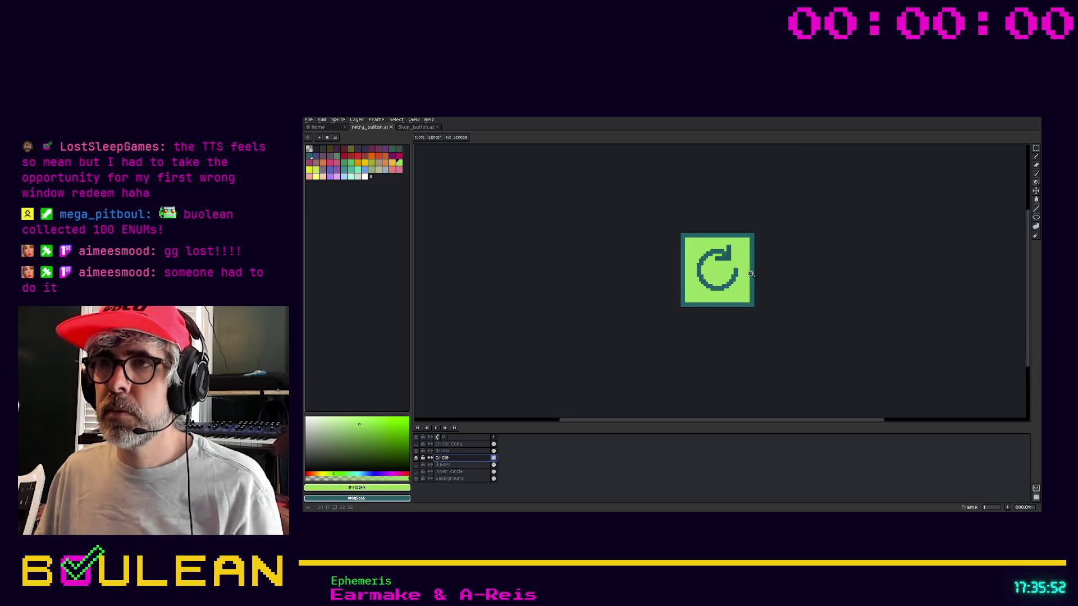
pyautogui.scroll(-1, 751, 273)
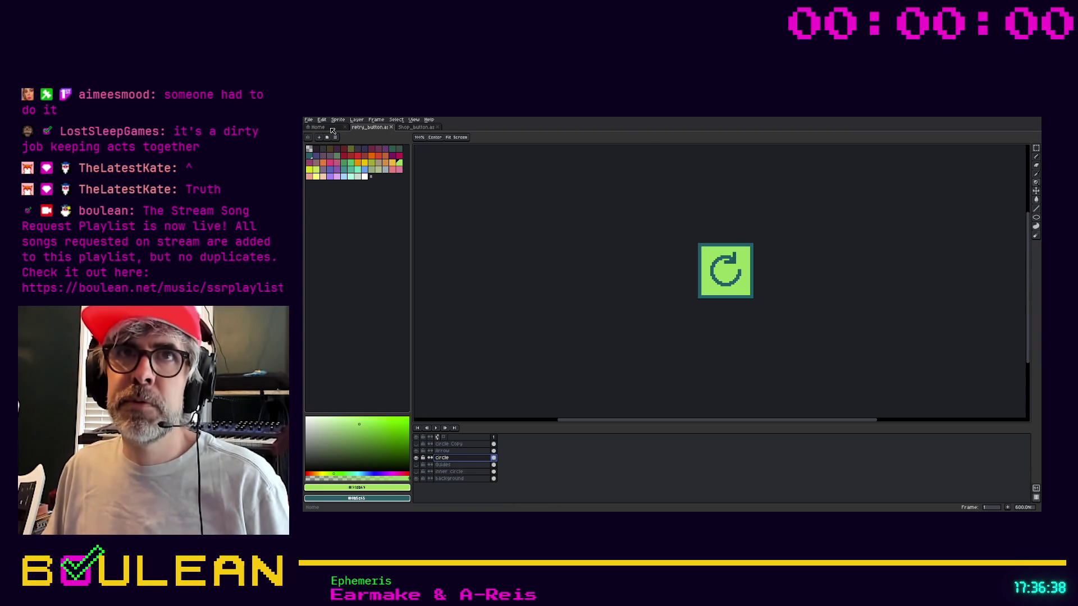
# Save retry_button.aseprite and bring up File > Export options.
pyautogui.click(308, 119)
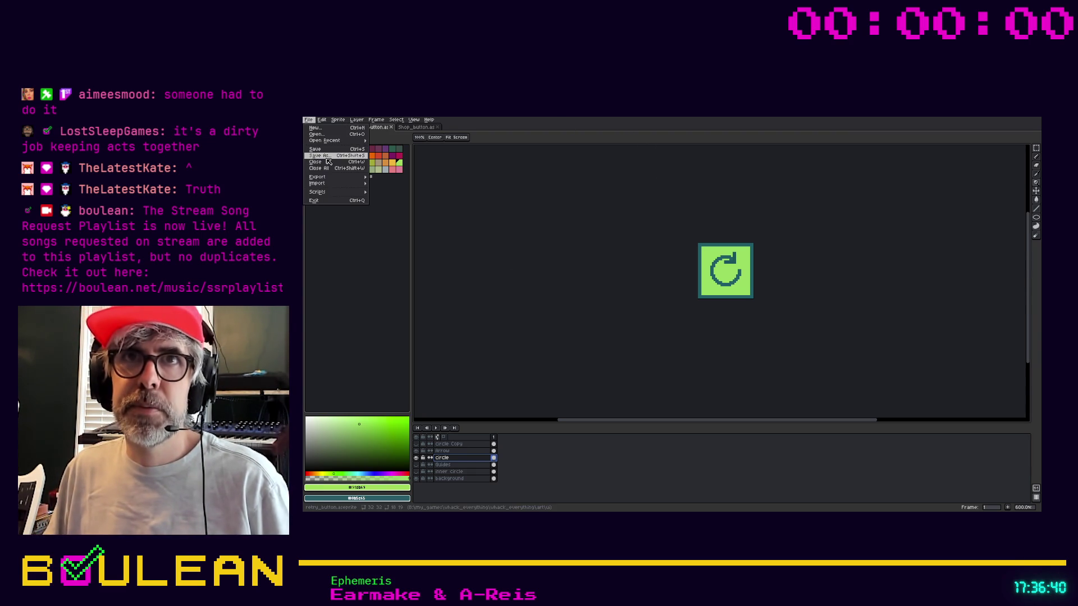
pyautogui.moveTo(335, 180)
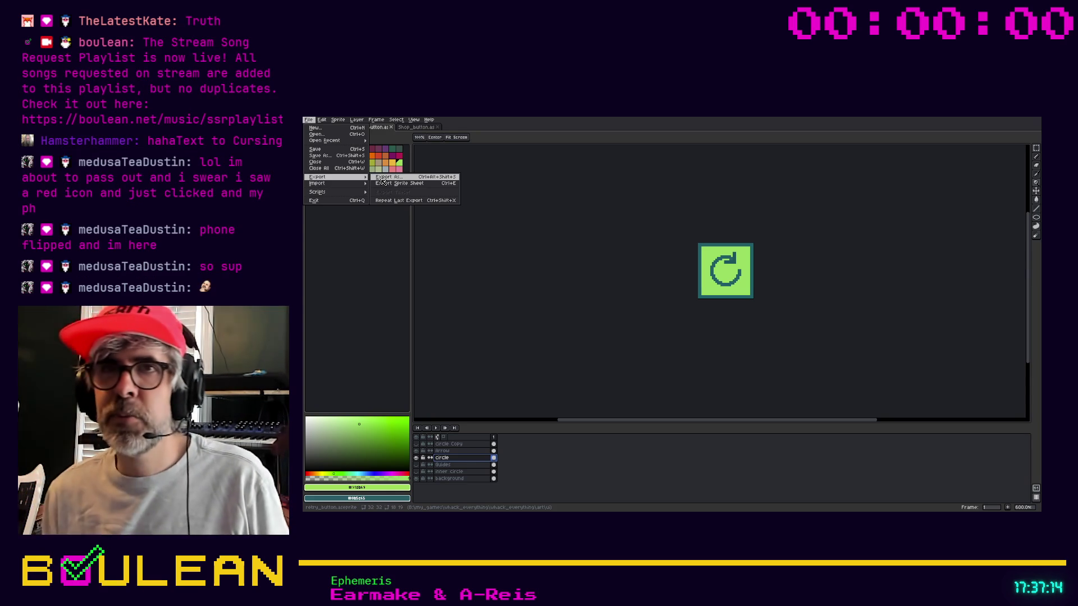
pyautogui.click(714, 273)
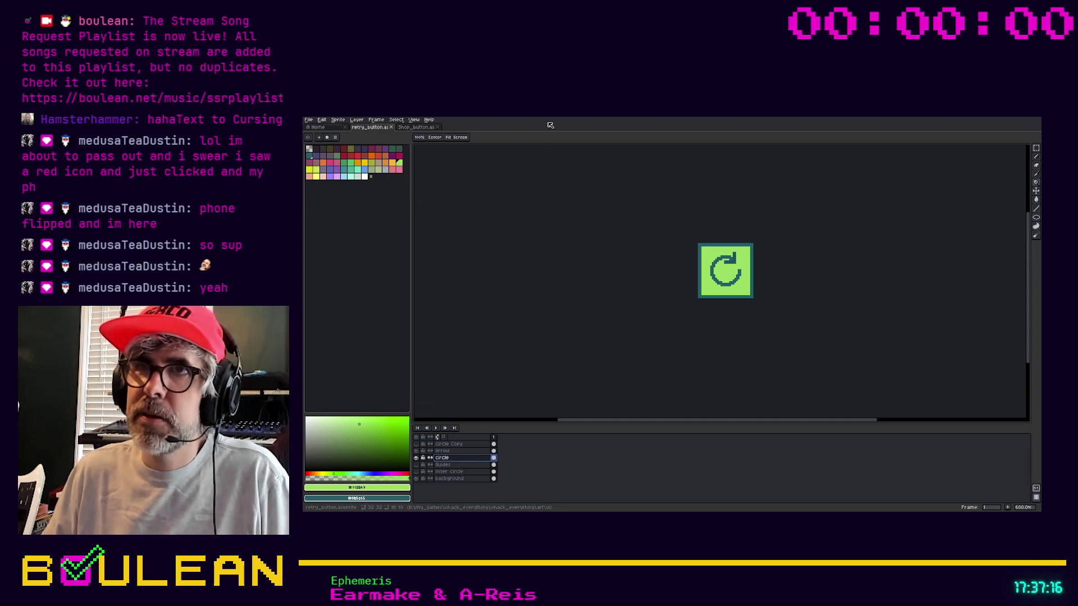
pyautogui.scroll(4, 715, 269)
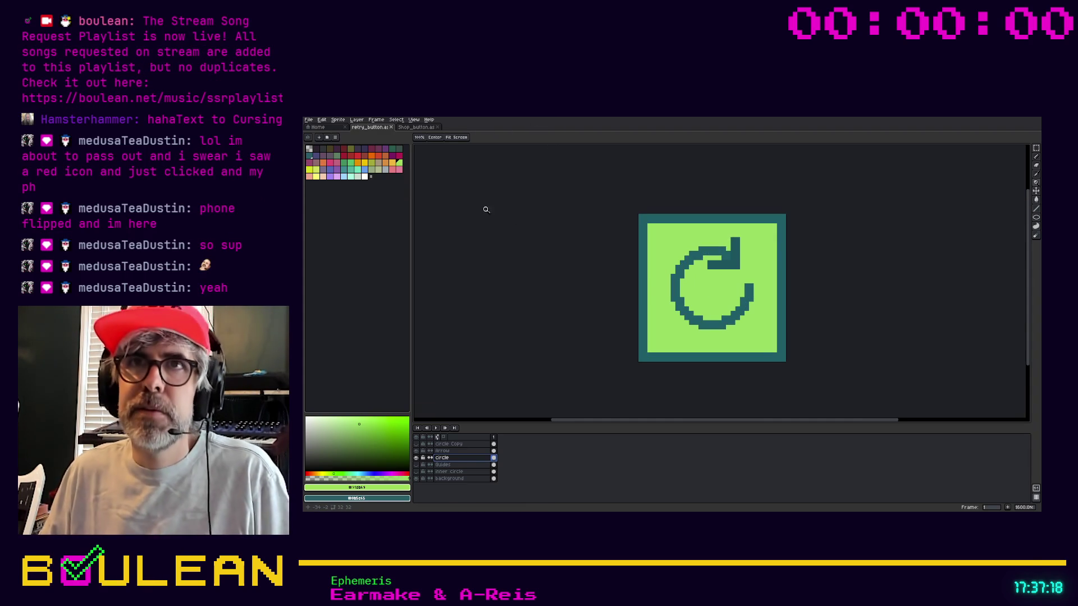
pyautogui.hotkey('ctrl', 's')
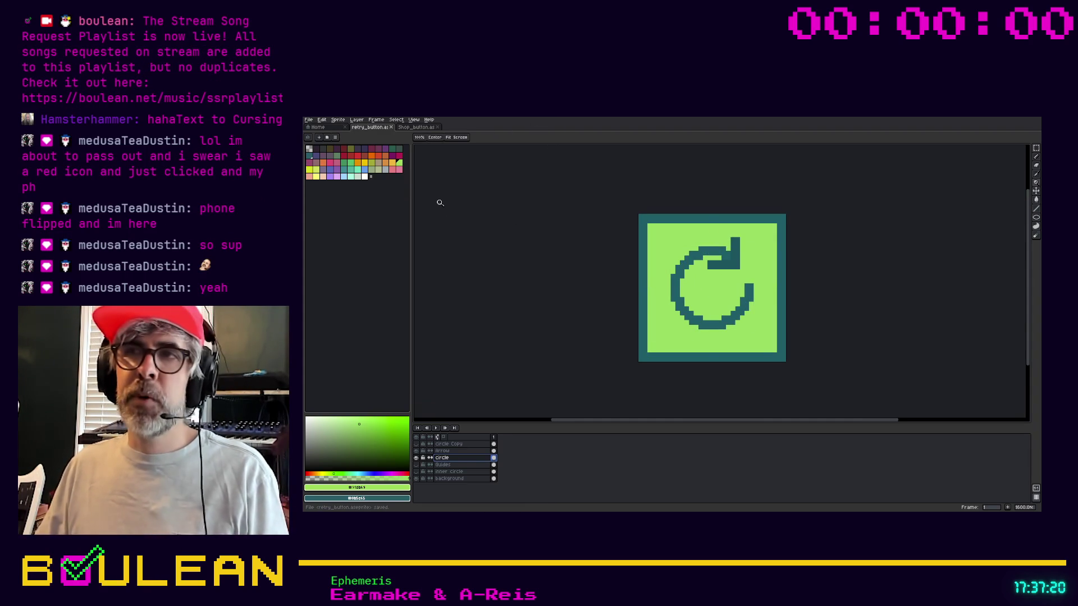
pyautogui.click(308, 119)
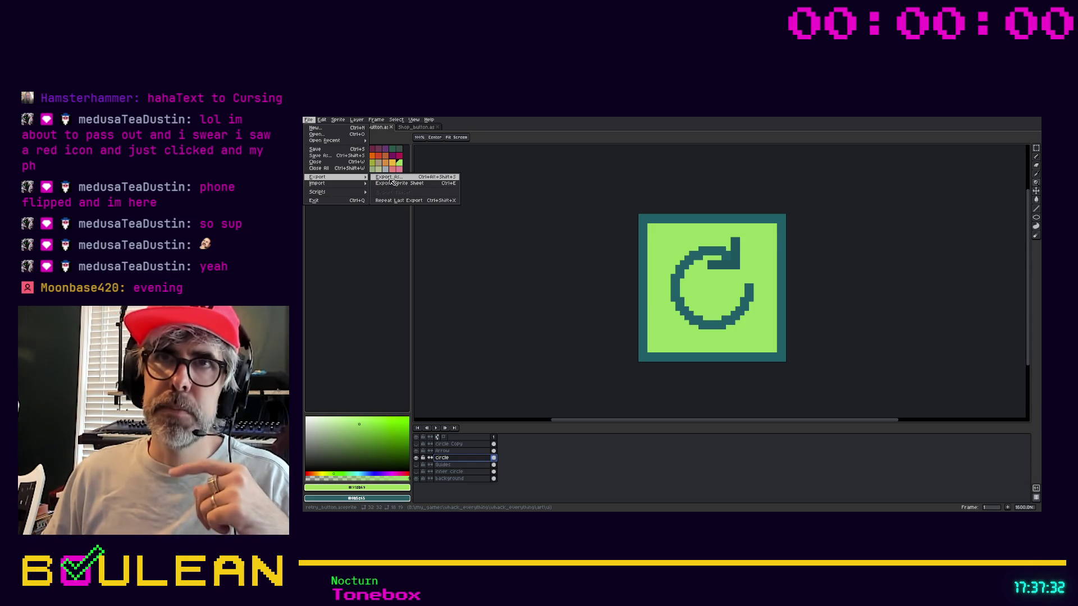
# Export the sprite as retry_button.png, accept losing layers, and switch to Godot.
pyautogui.click(390, 178)
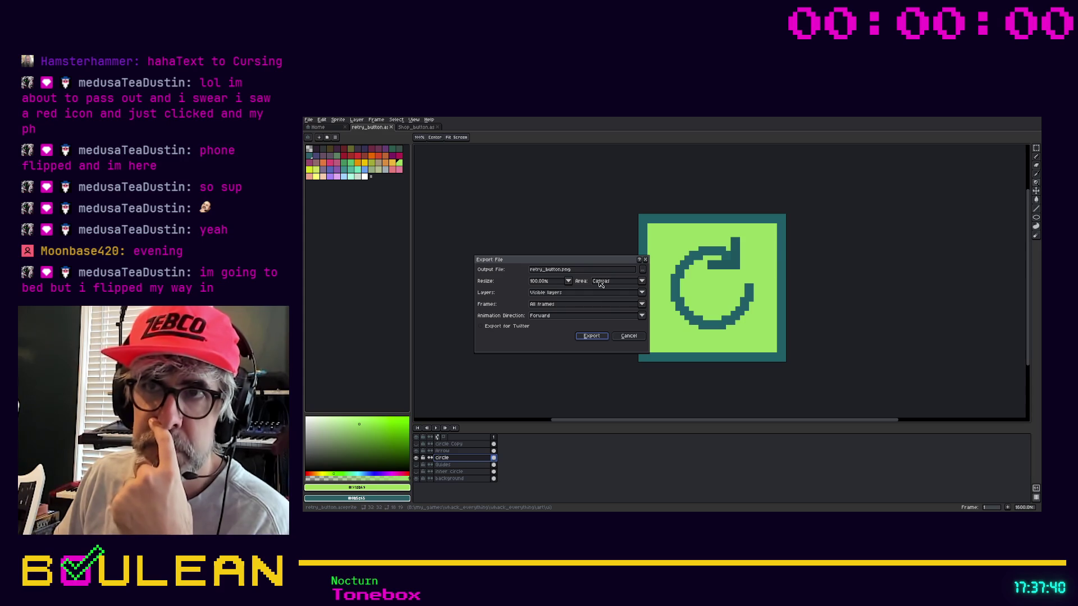
pyautogui.click(596, 339)
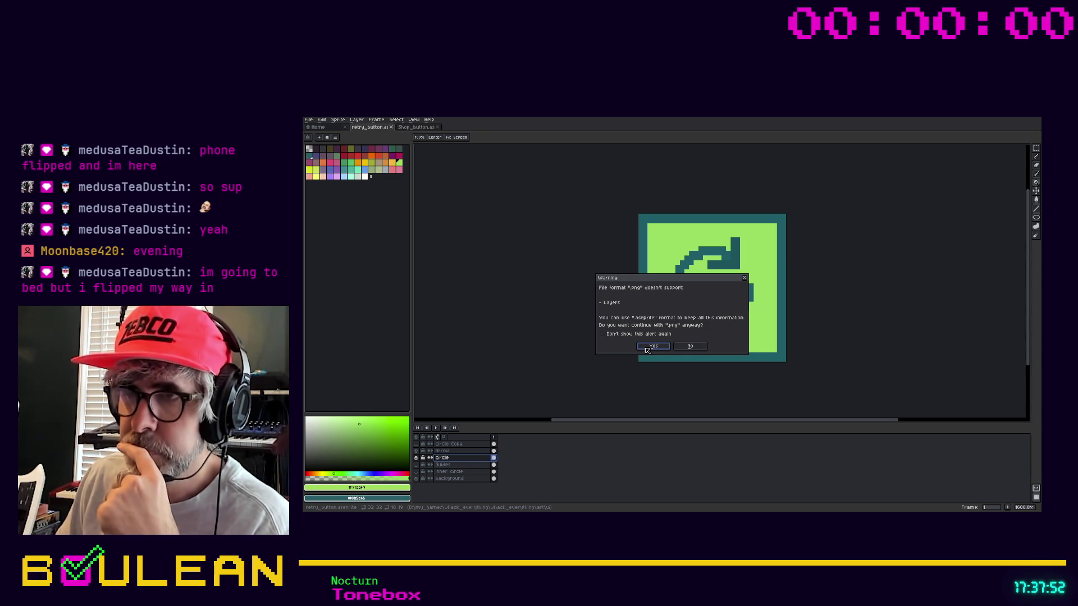
pyautogui.click(647, 348)
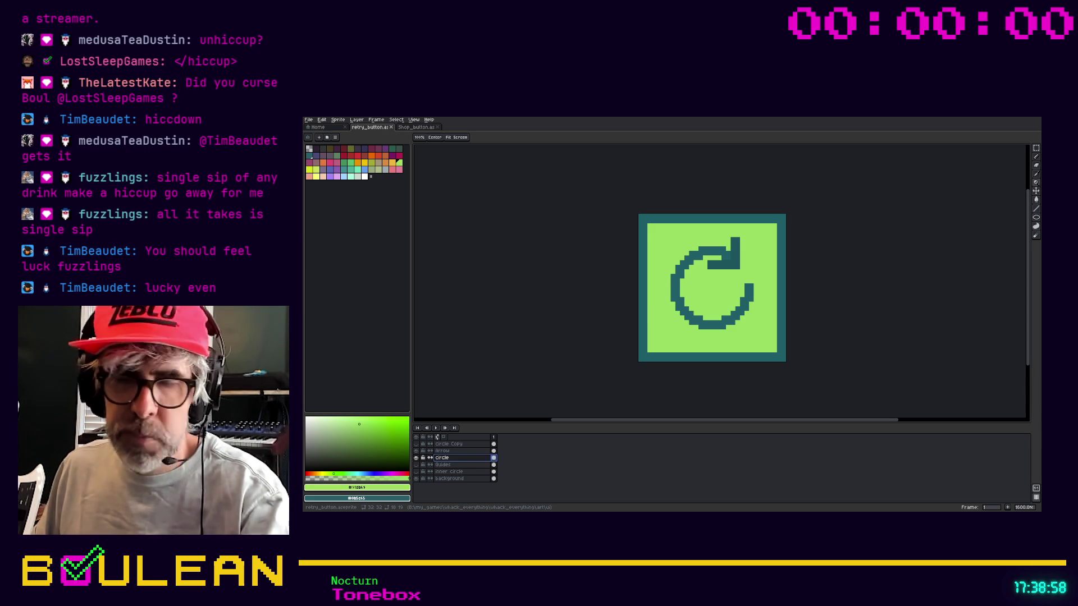
pyautogui.hotkey('alt', 'Tab')
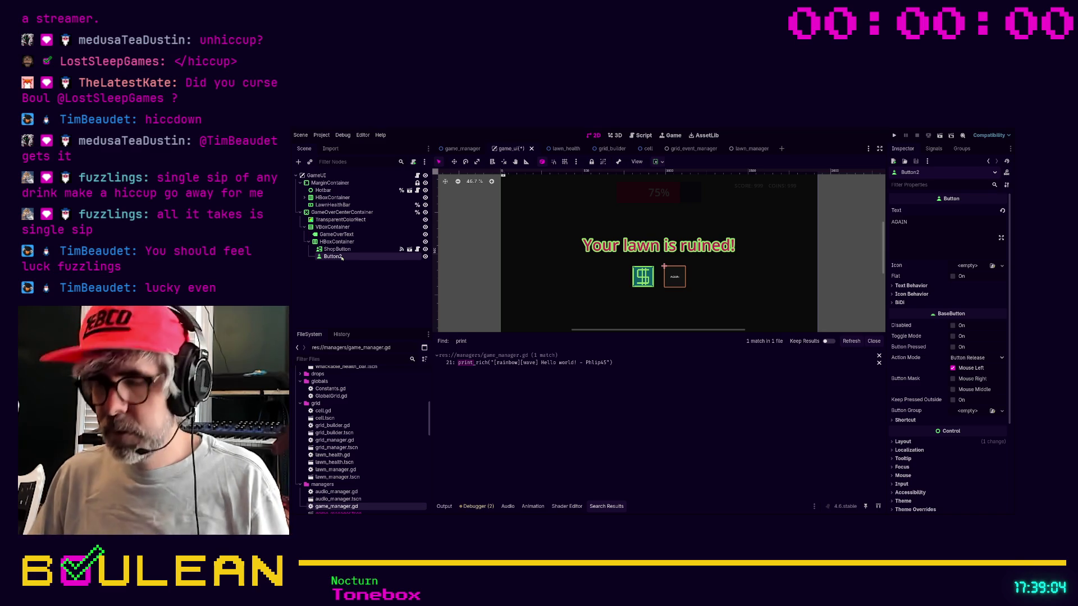
# Replace Button2 with a ShopButton duplicate named RetryButton, then filter FileSystem files by 'ret'.
pyautogui.press('Delete')
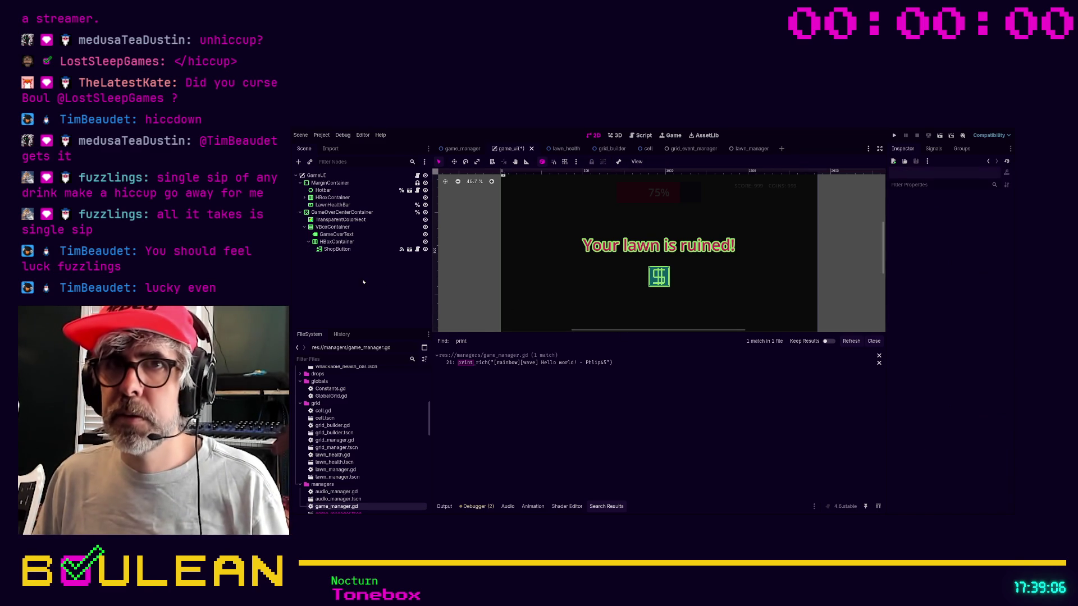
pyautogui.click(339, 249)
pyautogui.hotkey('ctrl', 'd')
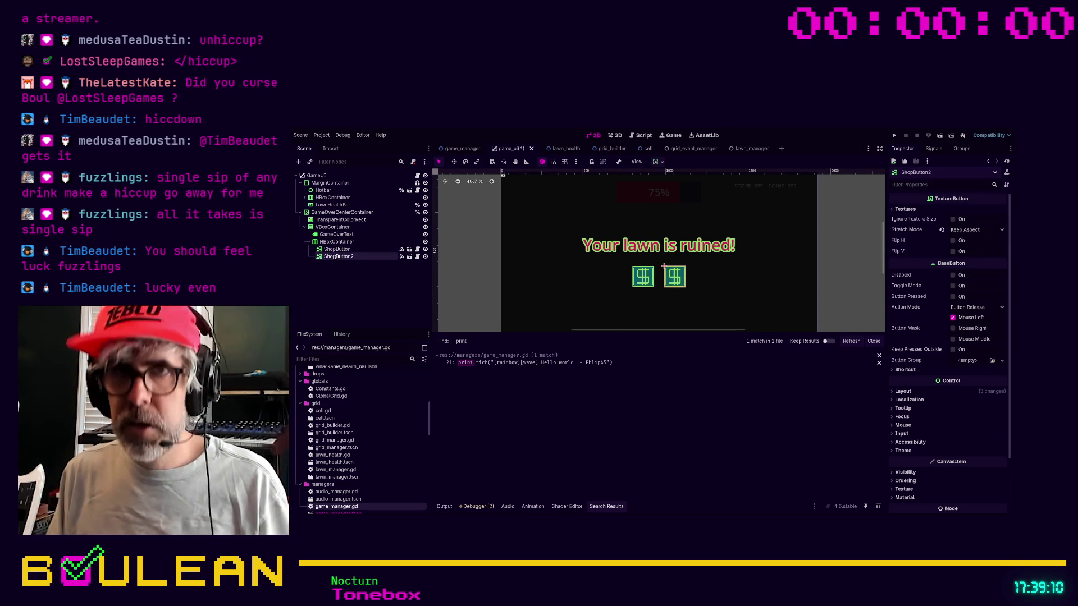
pyautogui.write('RetryButton')
pyautogui.press('Return')
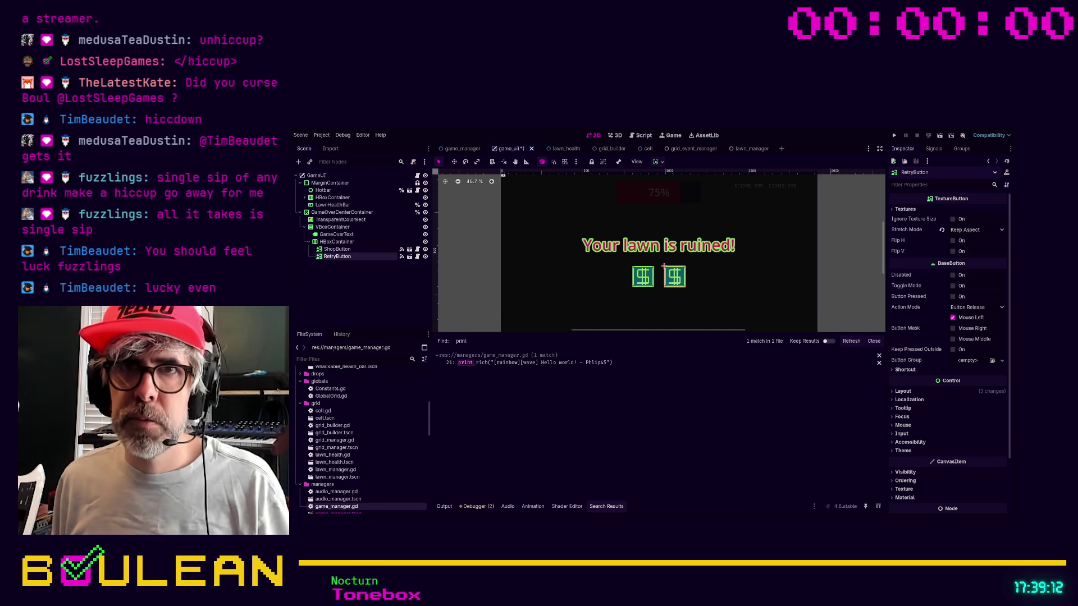
pyautogui.click(336, 359)
pyautogui.write('ret')
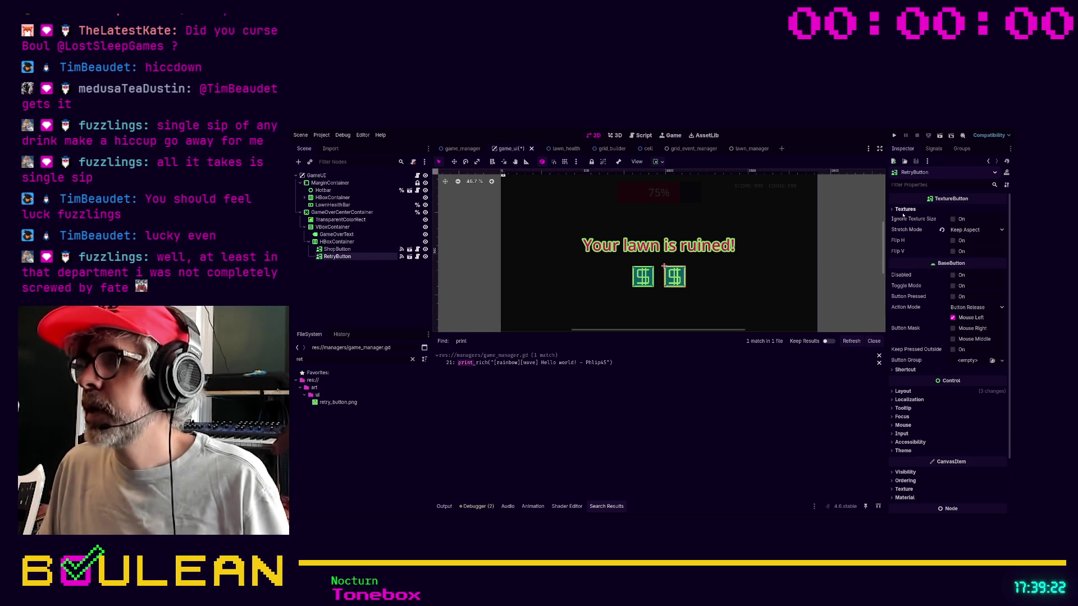
# Set retry_button.png as RetryButton's Normal, Pressed, Hover, Disabled and Focused textures, then save.
pyautogui.click(901, 209)
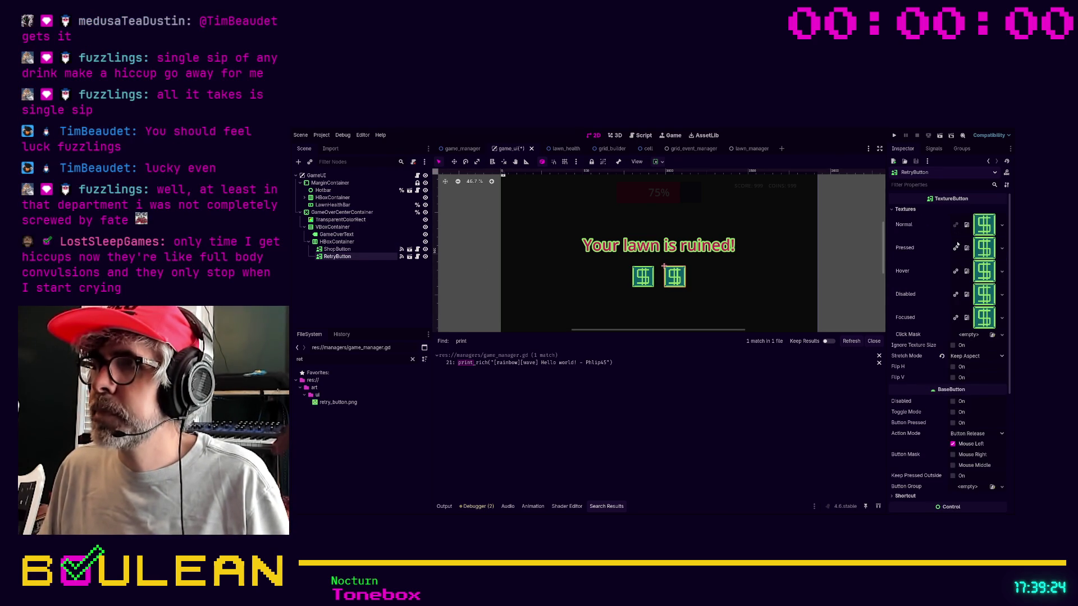
pyautogui.moveTo(337, 402)
pyautogui.mouseDown()
pyautogui.moveTo(393, 314)
pyautogui.moveTo(886, 256)
pyautogui.moveTo(970, 234)
pyautogui.moveTo(974, 324)
pyautogui.moveTo(978, 225)
pyautogui.mouseUp()
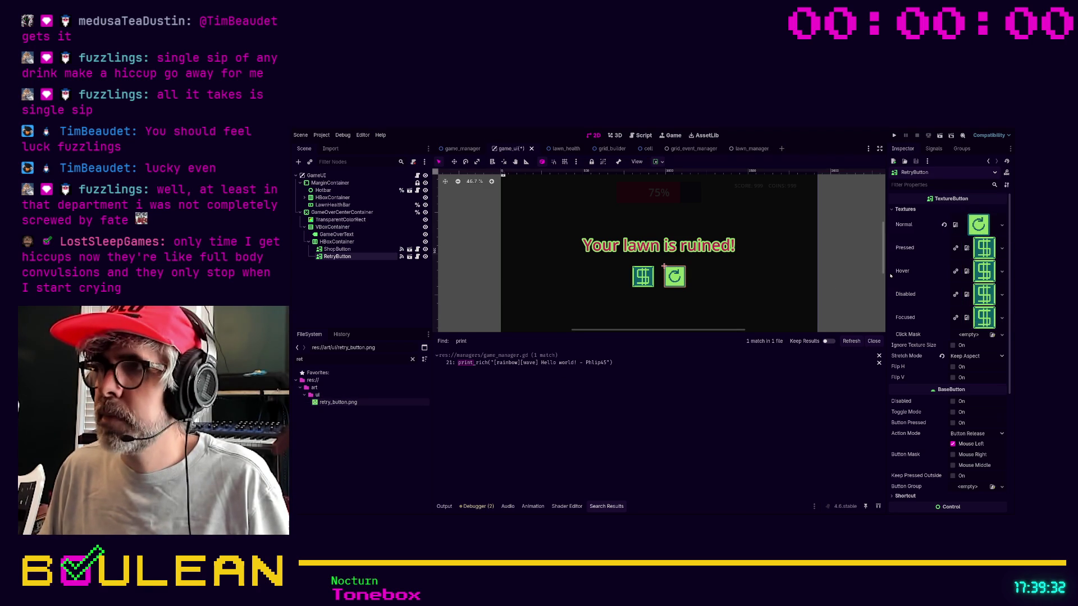
pyautogui.moveTo(338, 402)
pyautogui.mouseDown()
pyautogui.moveTo(479, 391)
pyautogui.moveTo(983, 248)
pyautogui.mouseUp()
pyautogui.moveTo(338, 402); pyautogui.dragTo(983, 272)
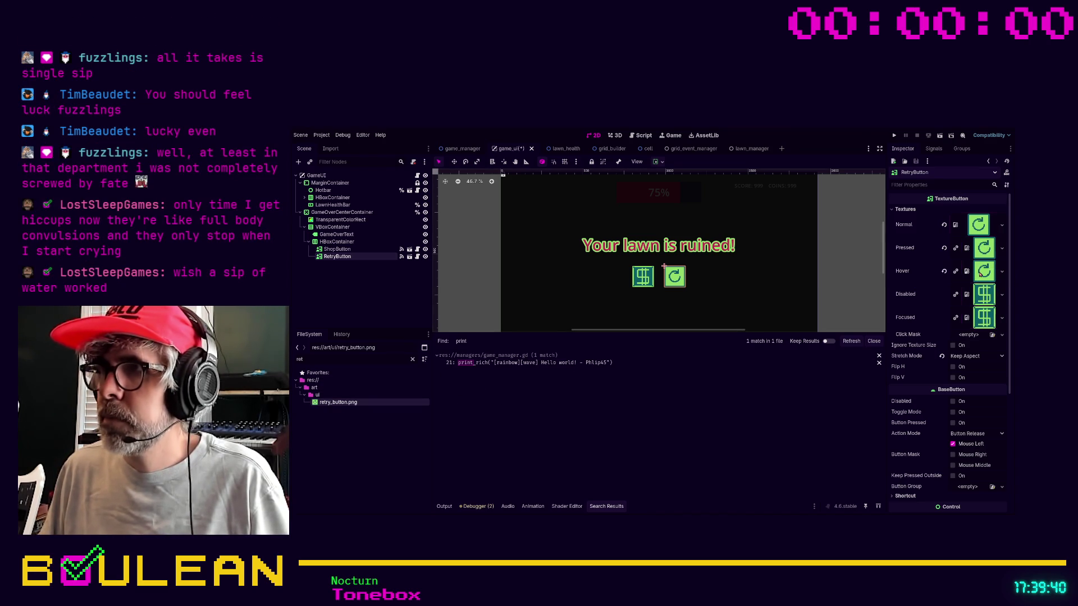
pyautogui.moveTo(388, 401); pyautogui.dragTo(983, 294)
pyautogui.moveTo(338, 402)
pyautogui.mouseDown()
pyautogui.moveTo(971, 308)
pyautogui.moveTo(980, 317)
pyautogui.mouseUp()
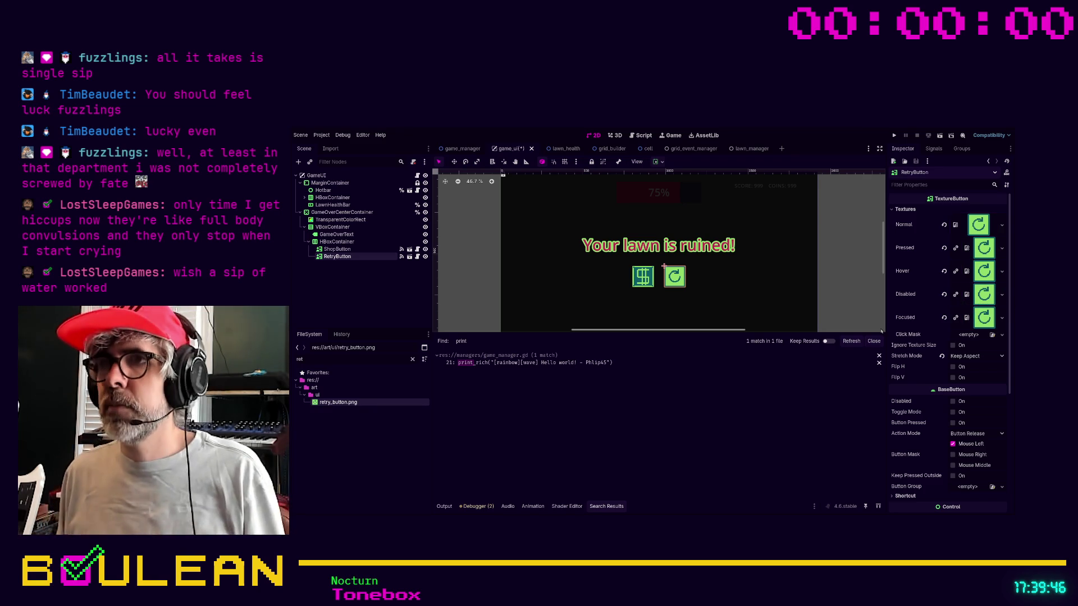
pyautogui.hotkey('ctrl', 's')
# Test-run the game to check the retry icon on the game-over screen, then stop it.
pyautogui.press('F5')
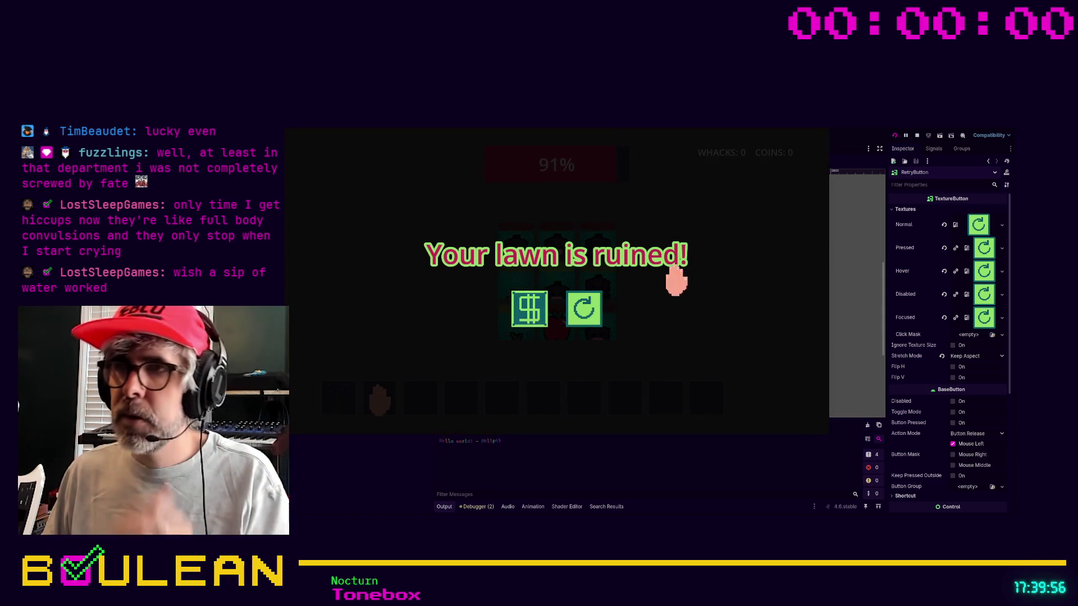
pyautogui.press('F8')
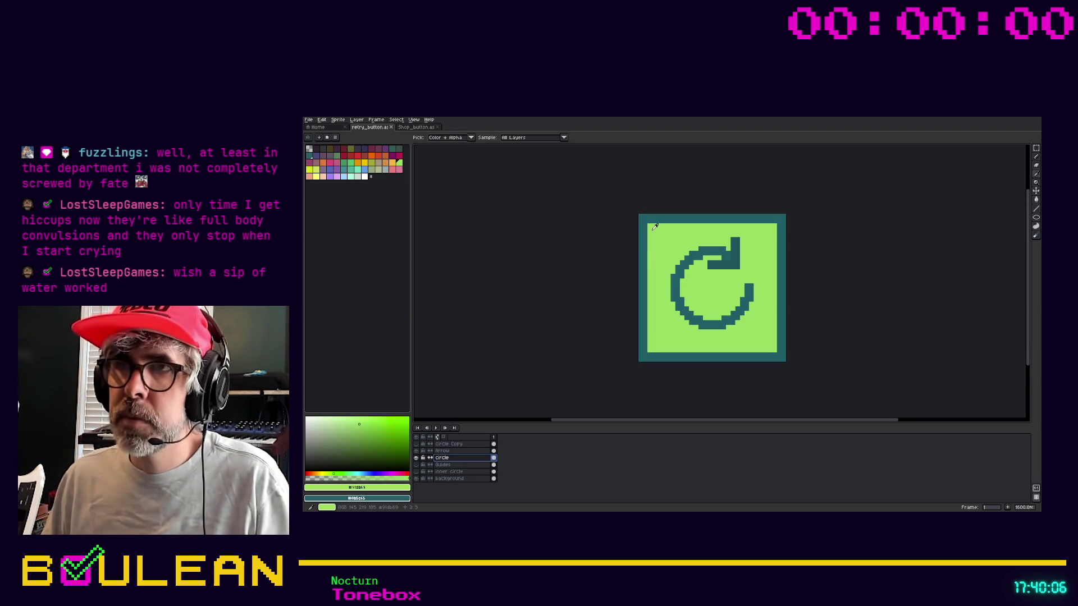
# Select and lock the background layer, take the Pencil, and compare against the Shop_button sprite.
pyautogui.click(441, 479)
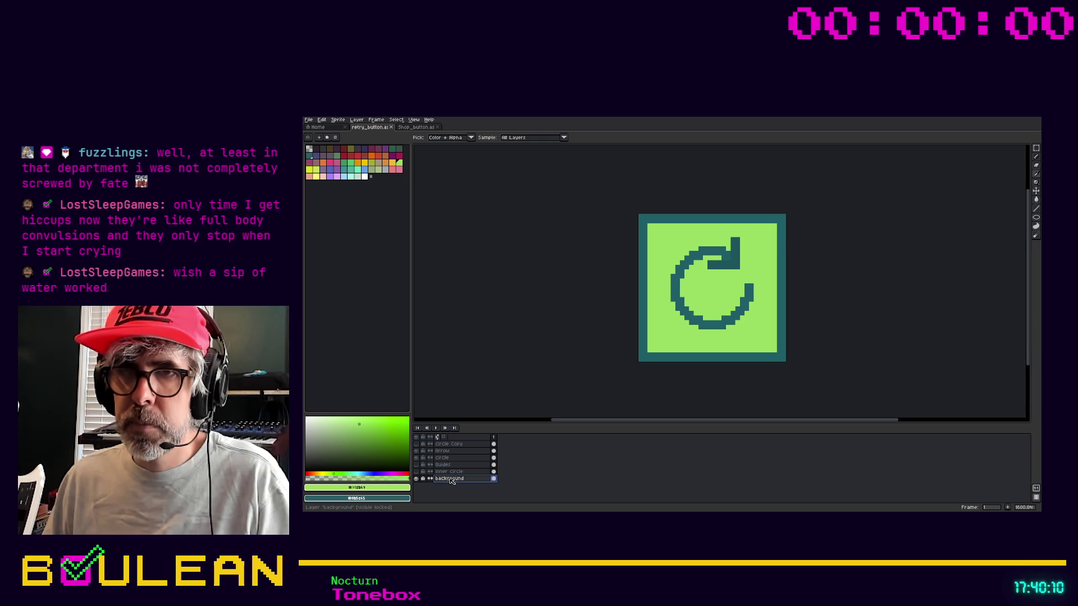
pyautogui.press('b')
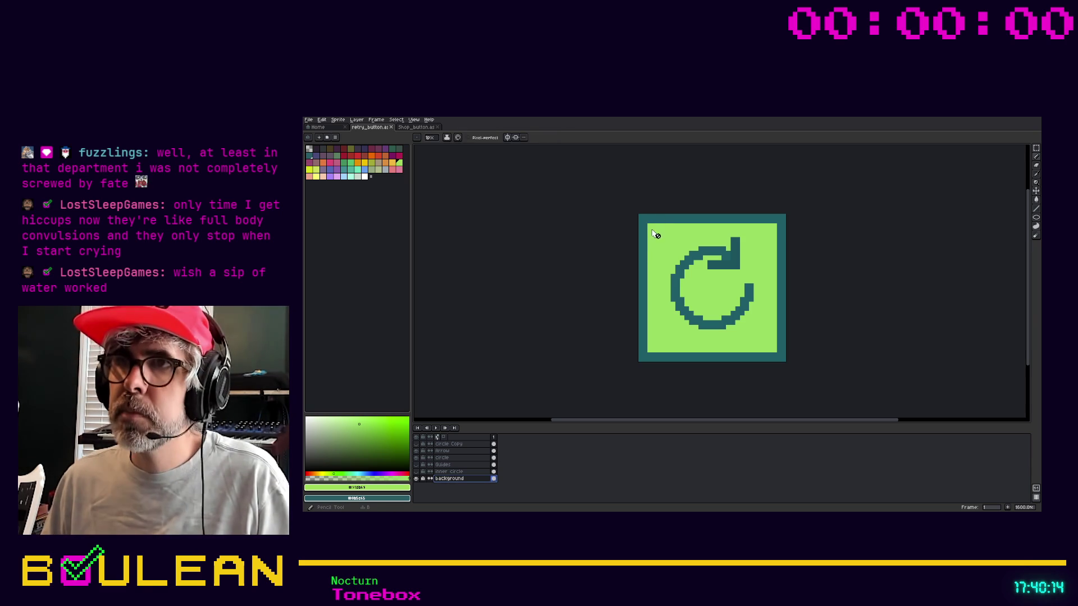
pyautogui.click(416, 479)
pyautogui.click(417, 480)
pyautogui.click(423, 478)
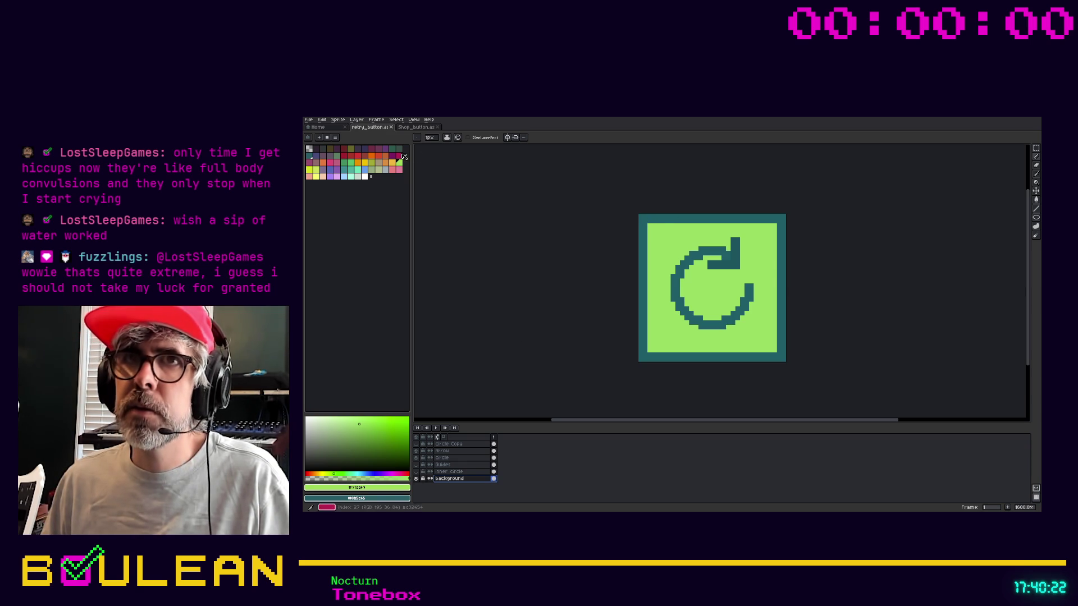
pyautogui.click(408, 127)
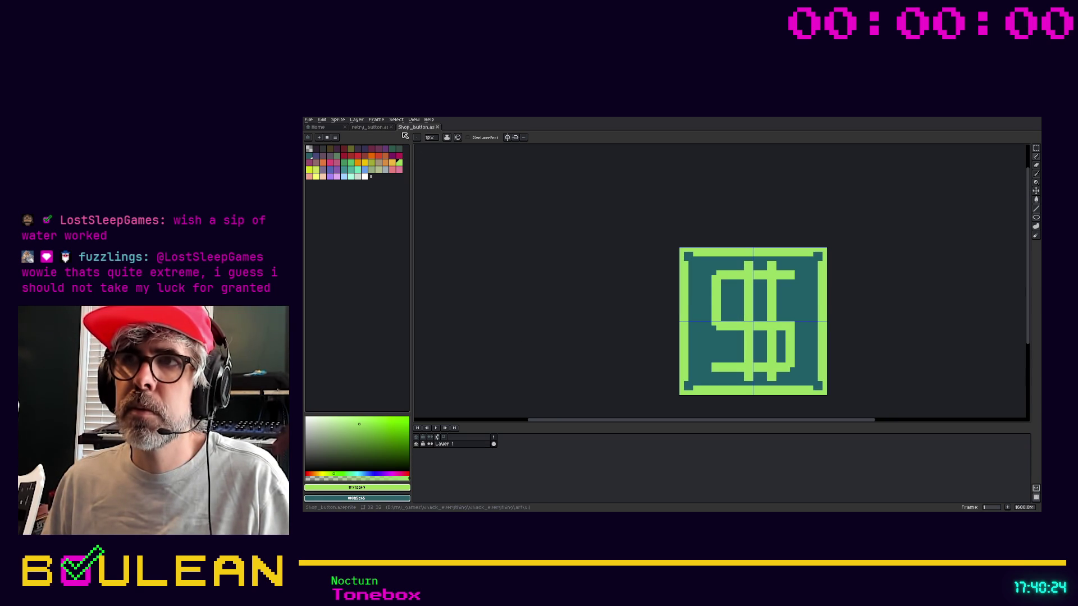
pyautogui.click(387, 128)
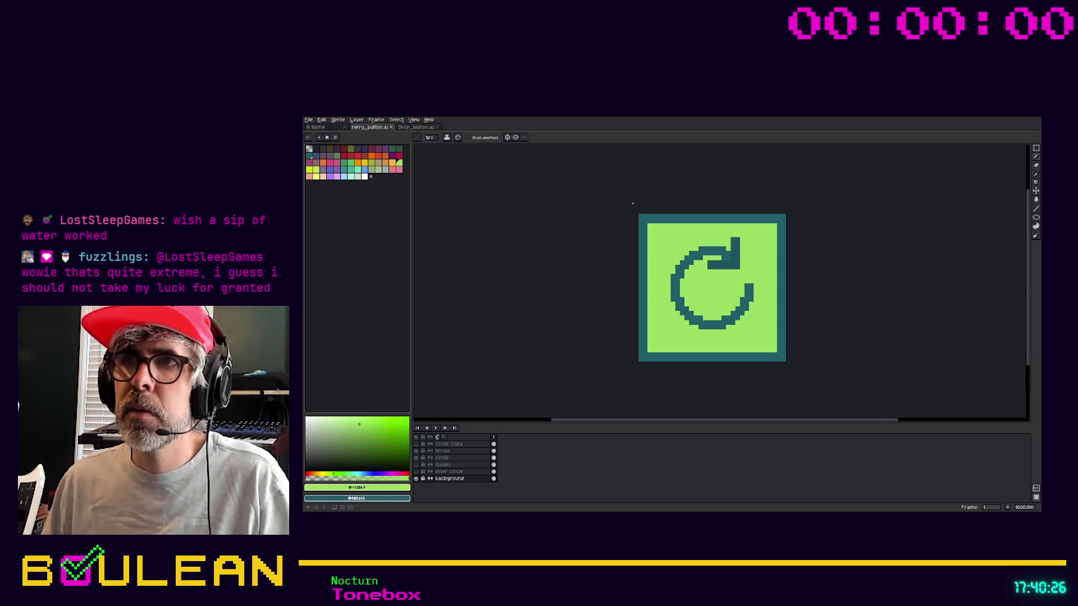
# Paint a light-green pixel at the border's top-left corner and set the brush size to 2px.
pyautogui.click(645, 222)
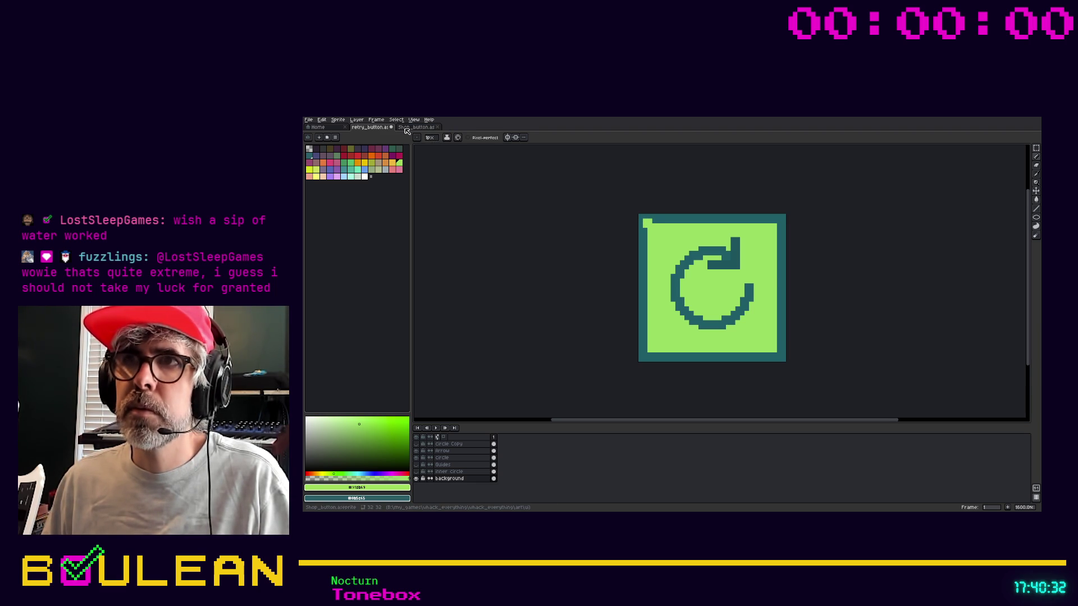
pyautogui.click(406, 130)
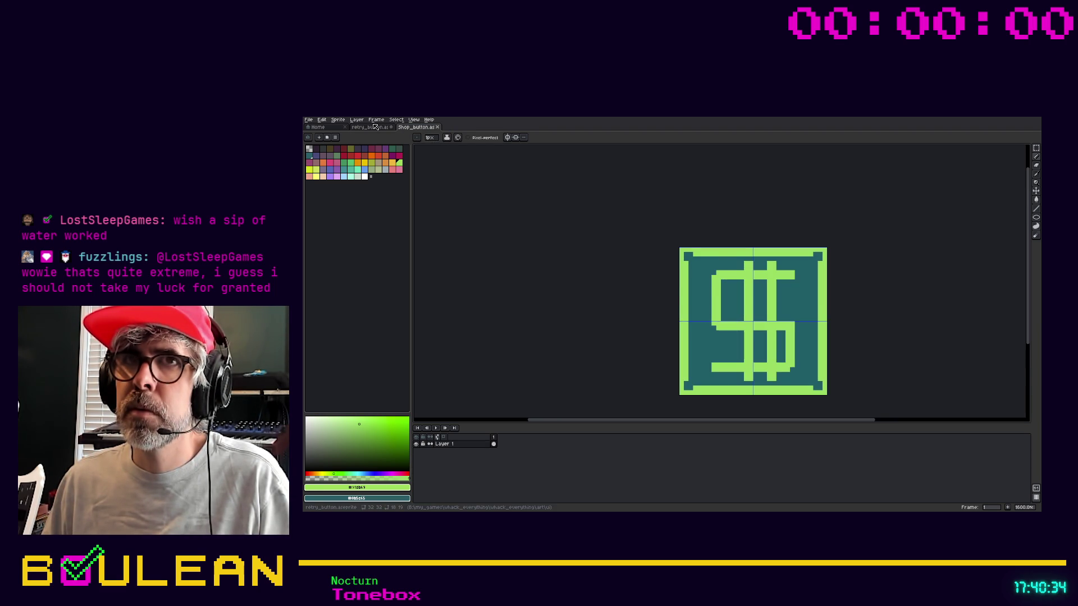
pyautogui.click(375, 128)
pyautogui.click(431, 138)
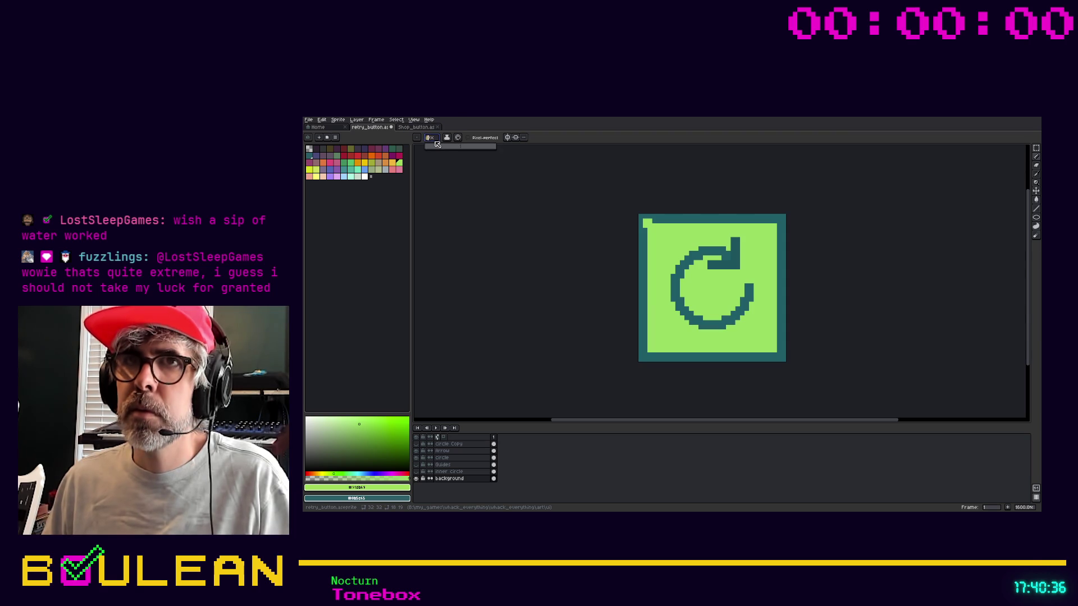
pyautogui.click(437, 145)
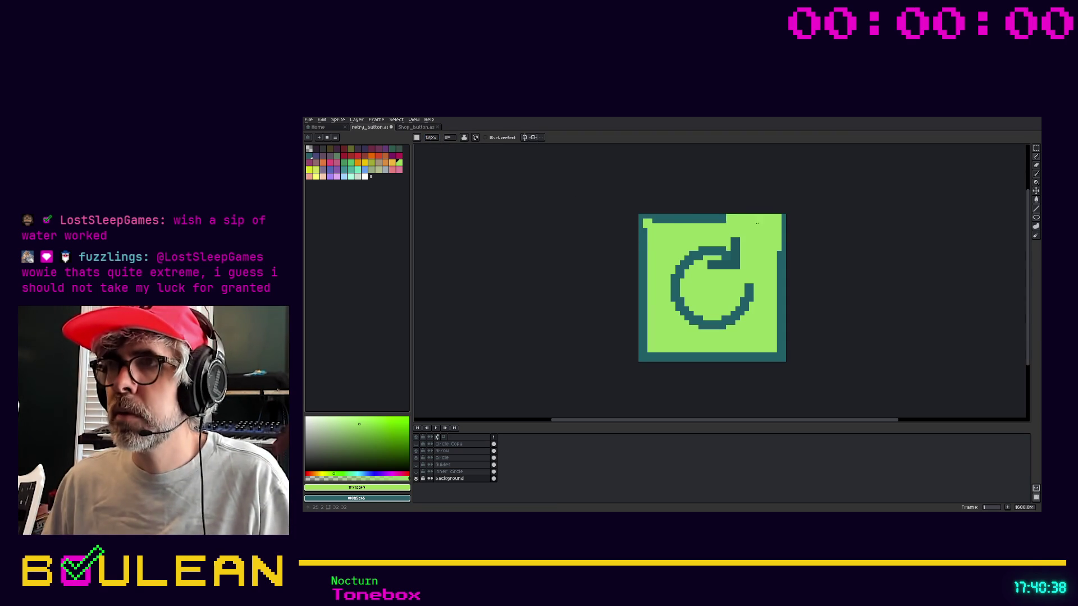
pyautogui.click(430, 138)
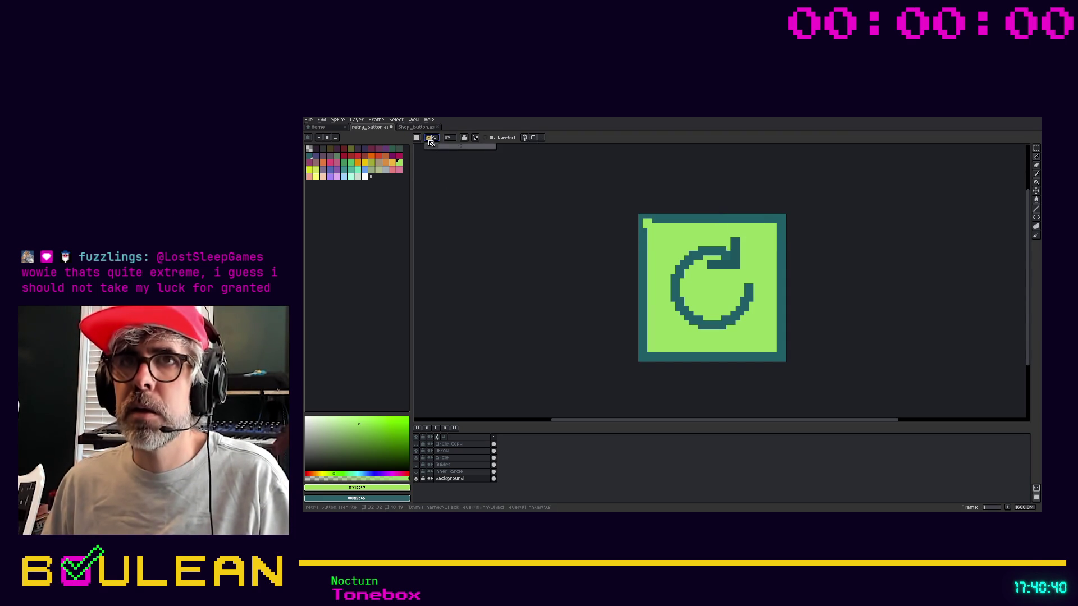
pyautogui.click(427, 146)
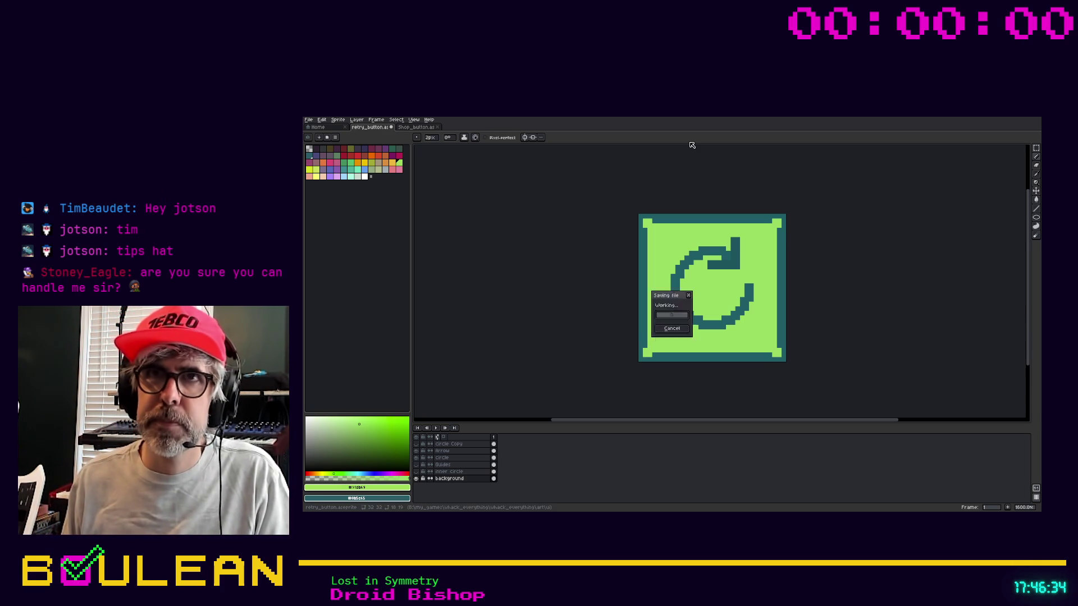
# Open Aseprite's File menu and bring up its Export commands.
pyautogui.click(312, 122)
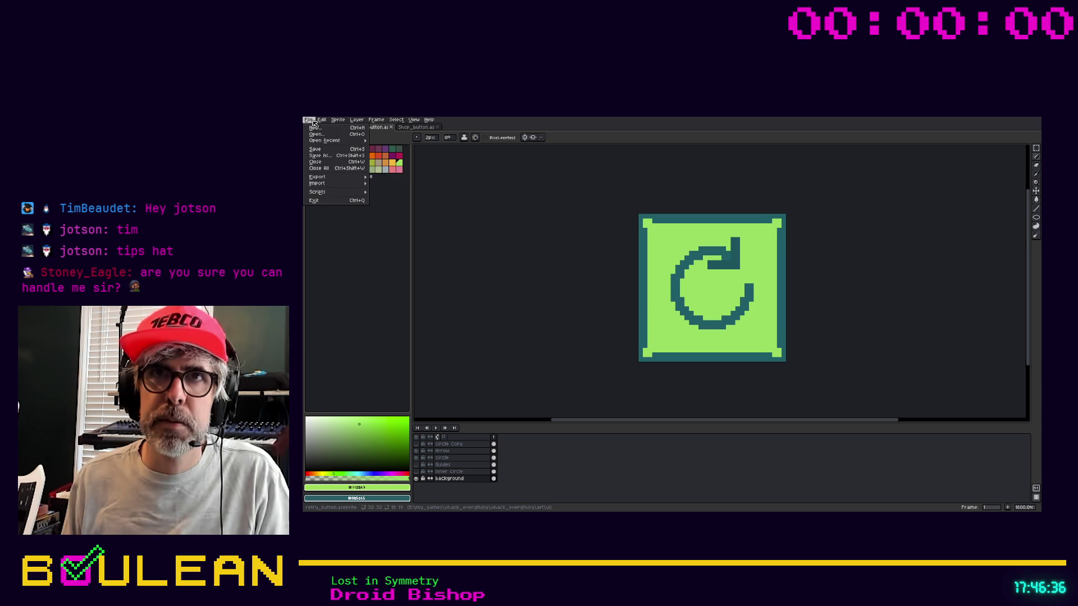
pyautogui.moveTo(352, 177)
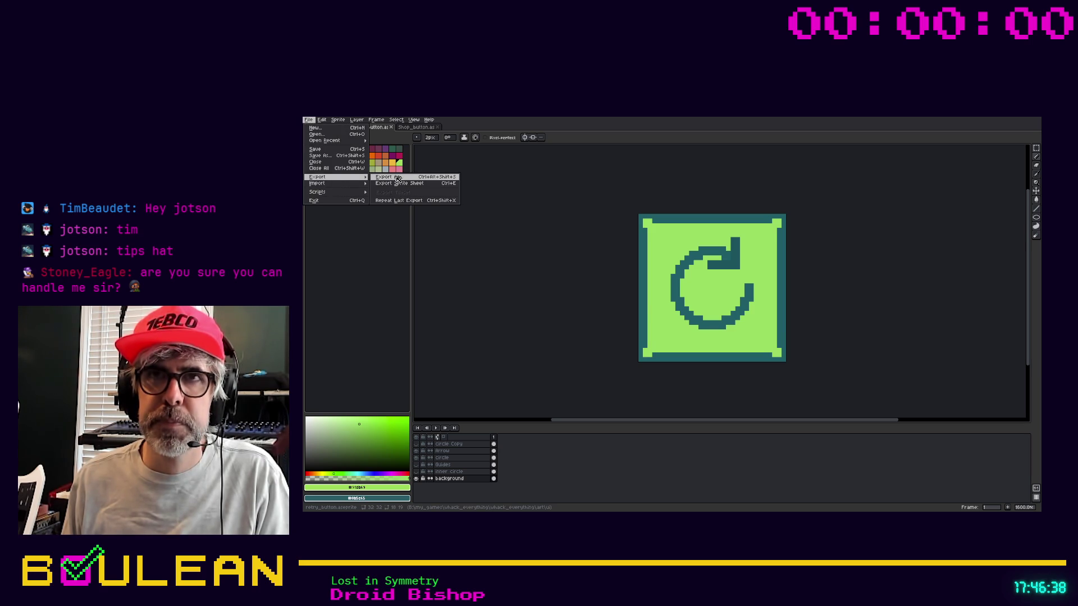
# Export the sprite as retry_button.png, overwriting the old file and accepting the PNG layers warning.
pyautogui.click(397, 178)
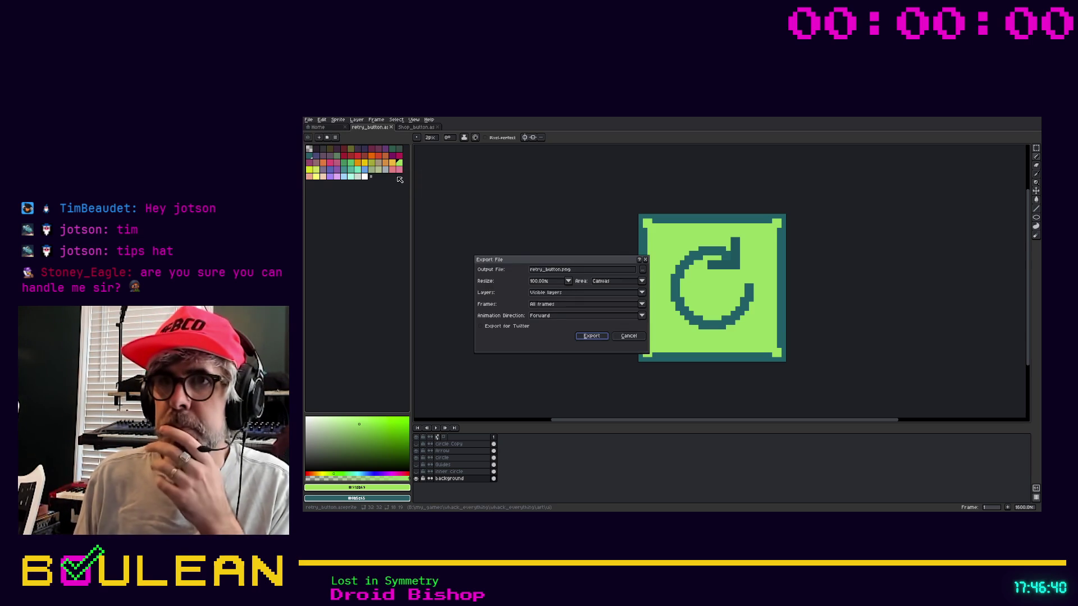
pyautogui.click(590, 336)
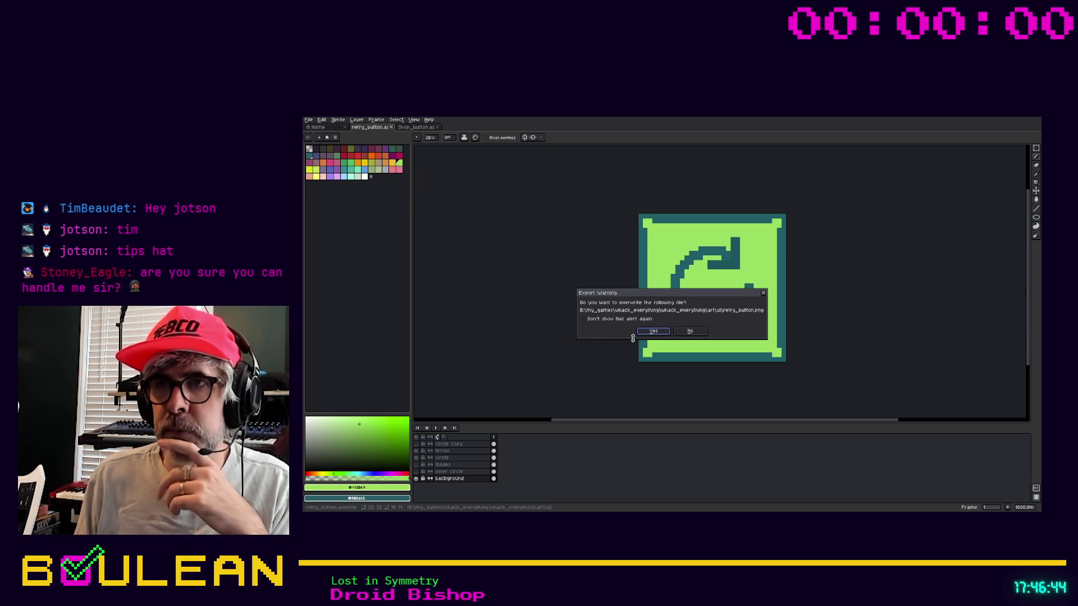
pyautogui.click(650, 336)
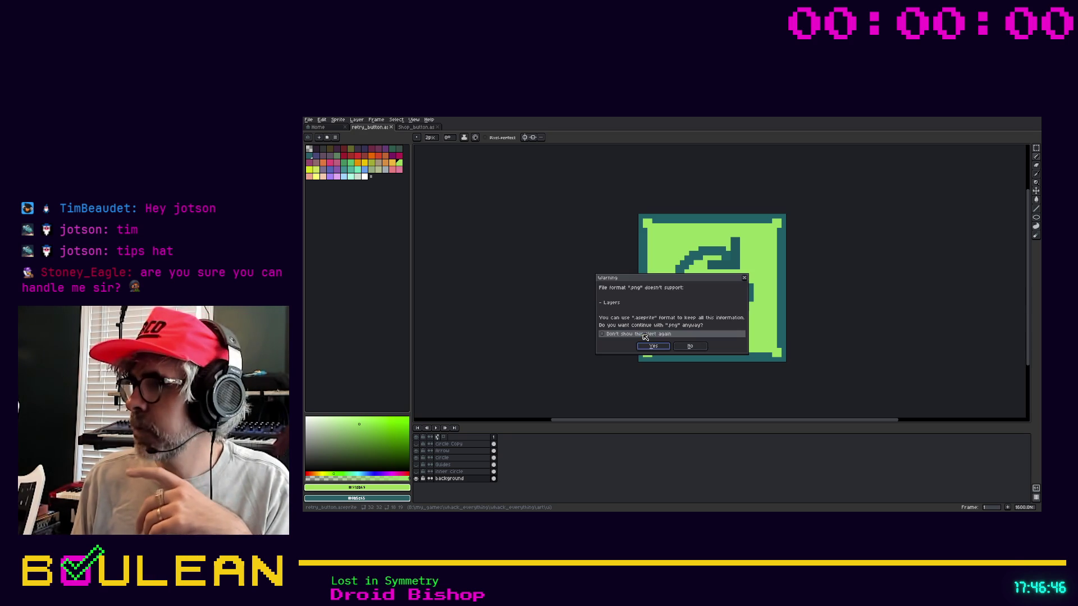
pyautogui.click(651, 346)
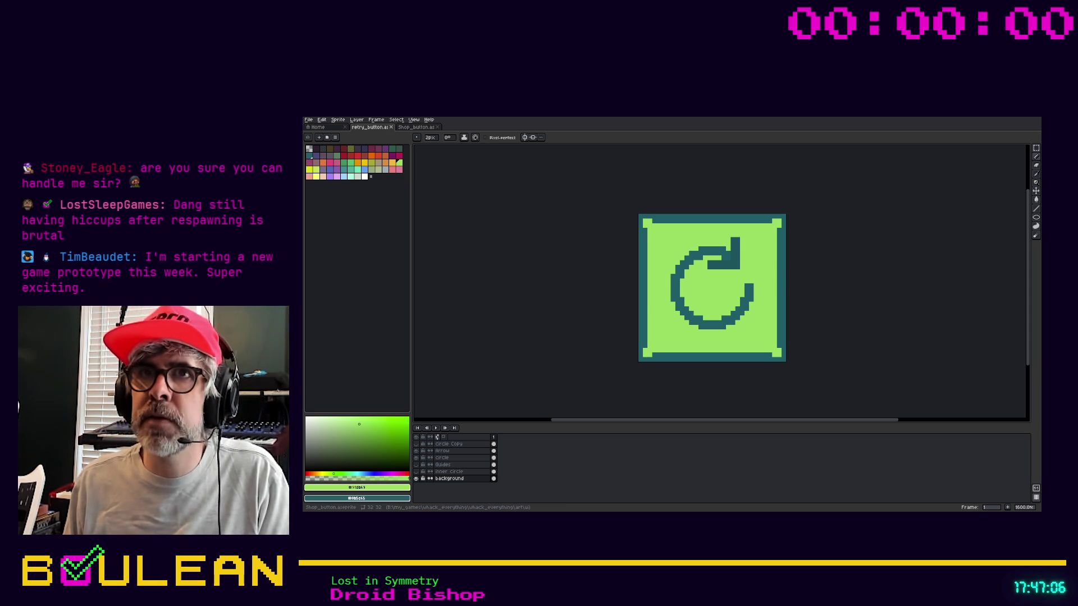
pyautogui.click(412, 128)
pyautogui.click(383, 128)
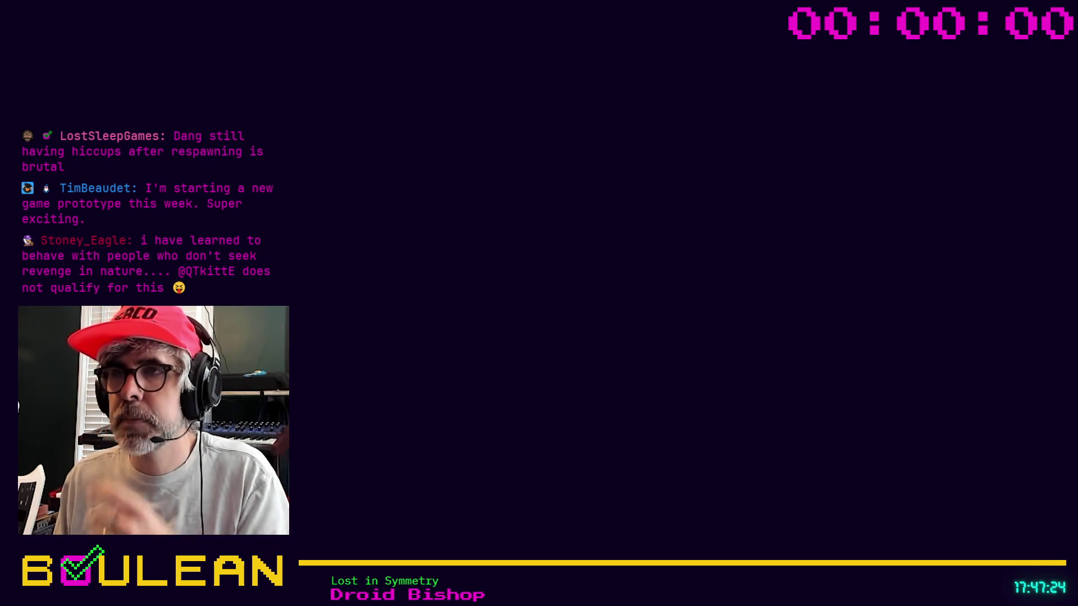
# Zoom into Godot's game_ui canvas showing 'Your lawn is ruined!' and its buttons.
pyautogui.scroll(1, 683, 271)
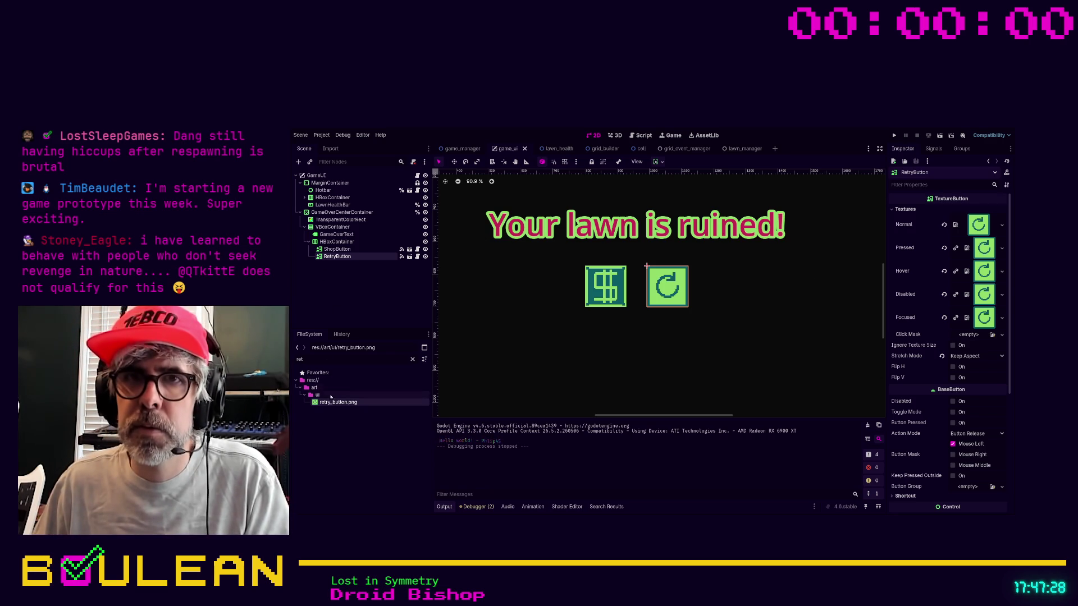
# Assign the re-exported retry_button.png as RetryButton's Normal texture, inspect it, and save the scene.
pyautogui.moveTo(330, 404); pyautogui.dragTo(976, 224)
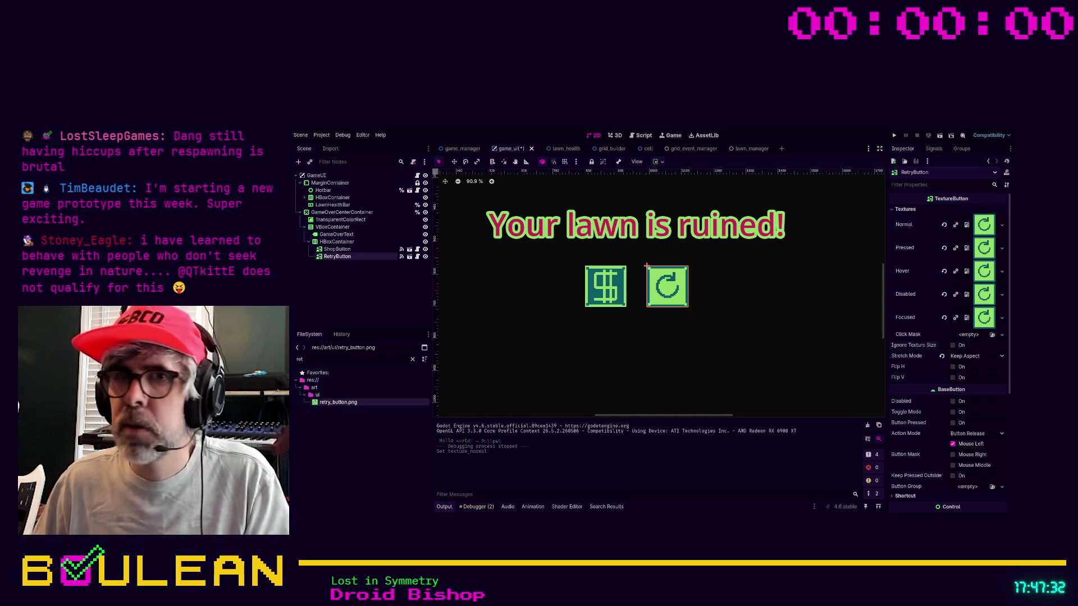
pyautogui.click(331, 403)
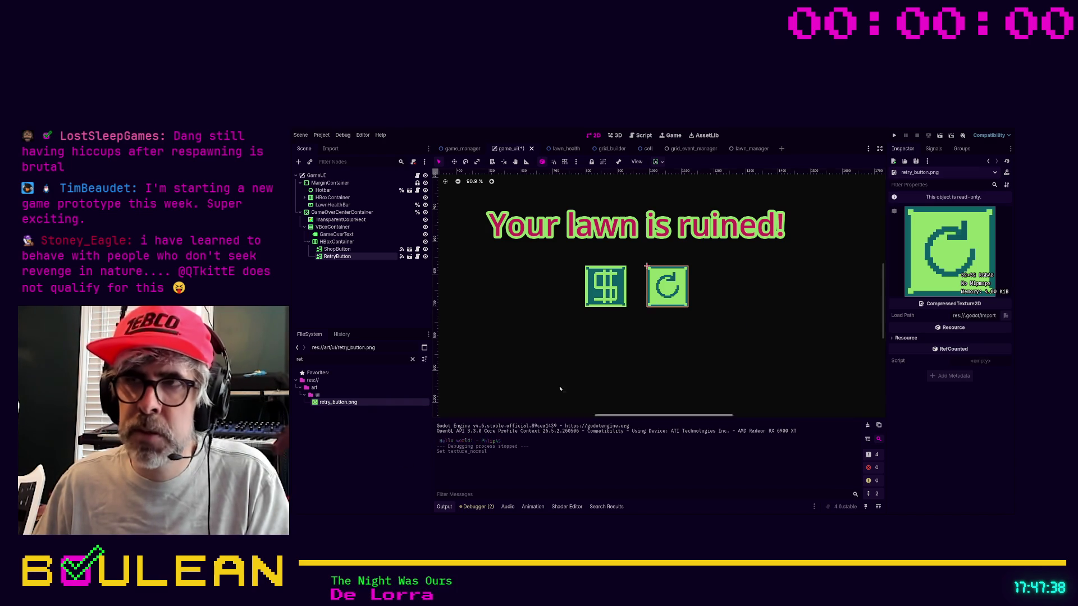
pyautogui.scroll(5, 639, 304)
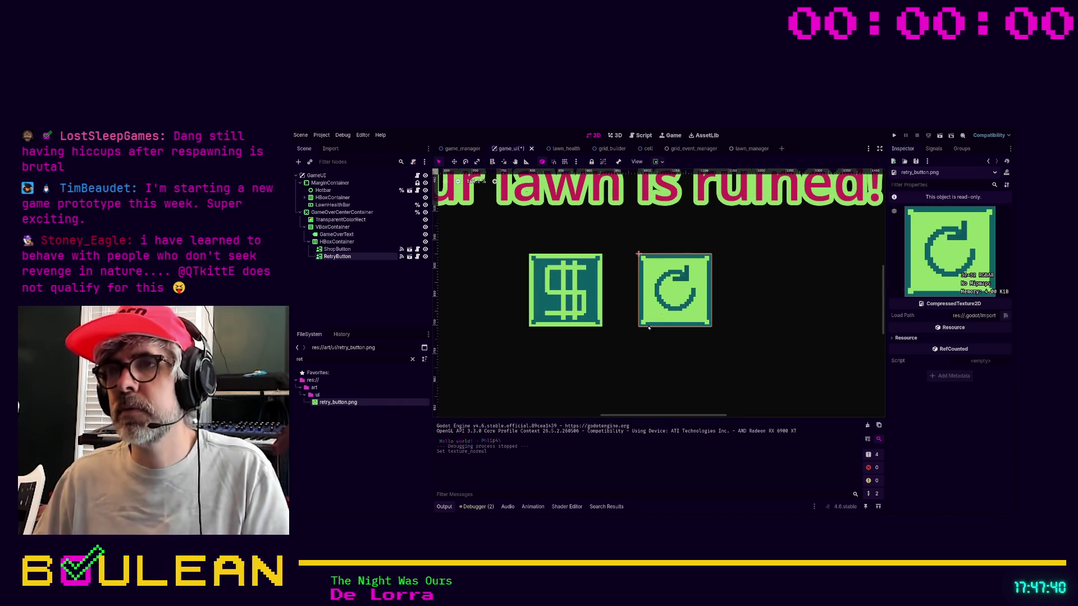
pyautogui.hotkey('ctrl', 's')
pyautogui.scroll(-5, 611, 388)
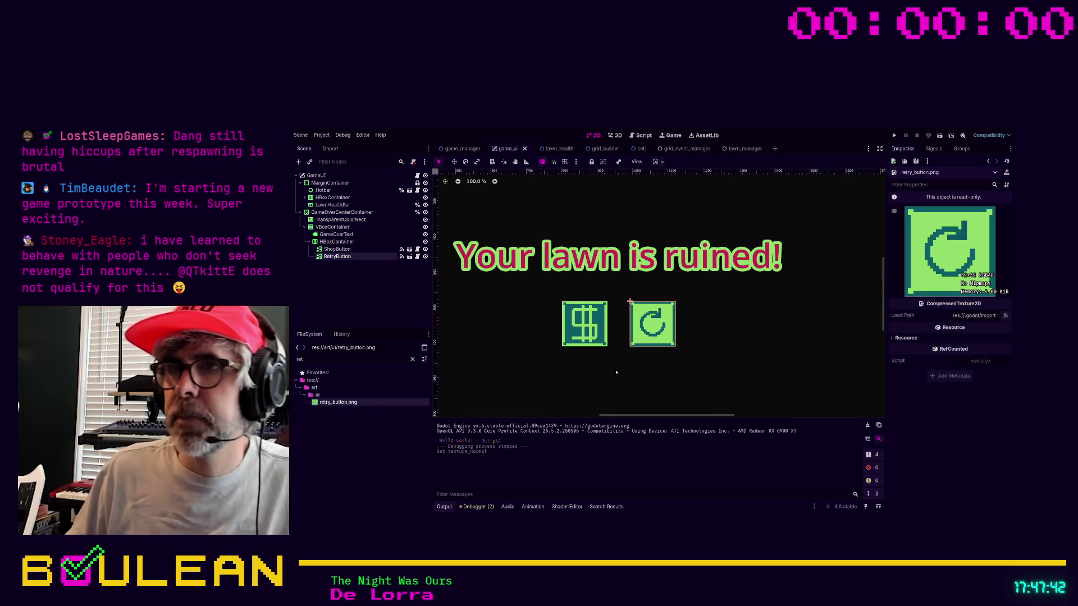
pyautogui.moveTo(652, 416); pyautogui.dragTo(641, 417)
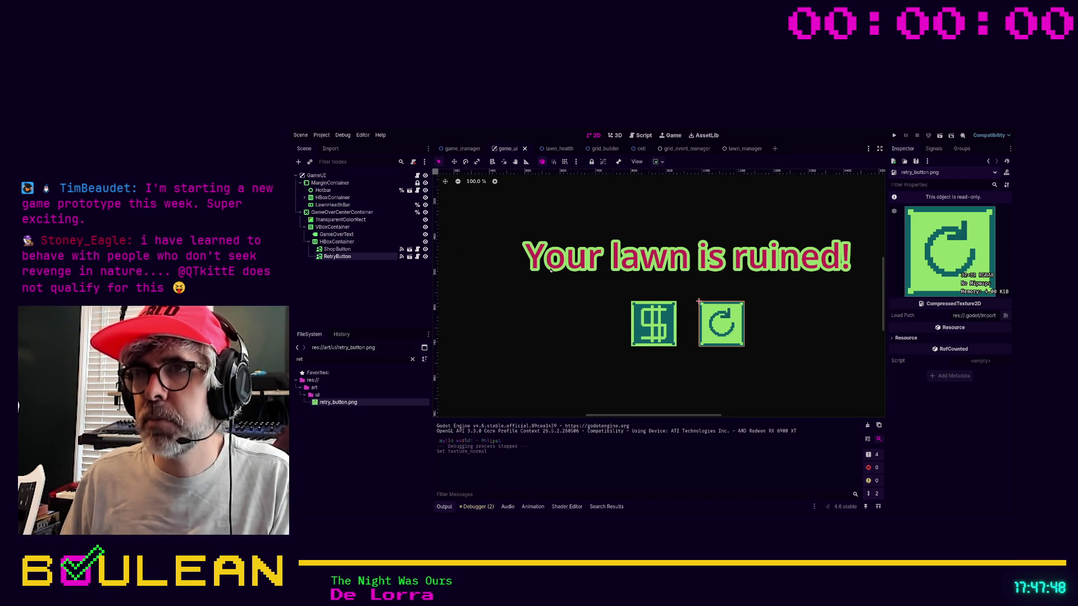
# Give the GameOverText title a teal font colour and green outline, save, and run the game.
pyautogui.click(583, 266)
pyautogui.scroll(-5, 959, 339)
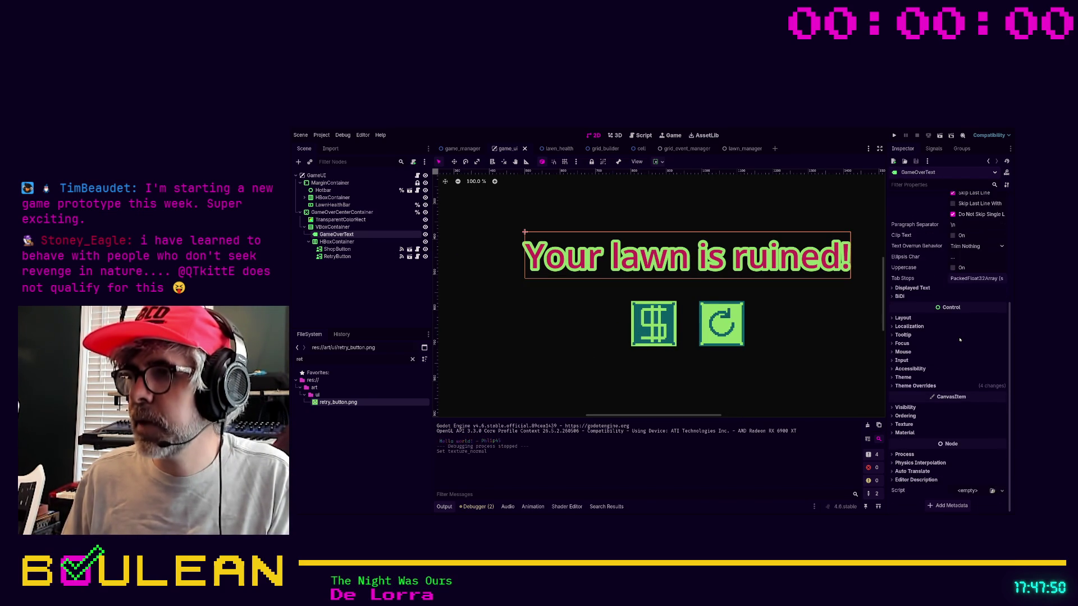
pyautogui.click(915, 386)
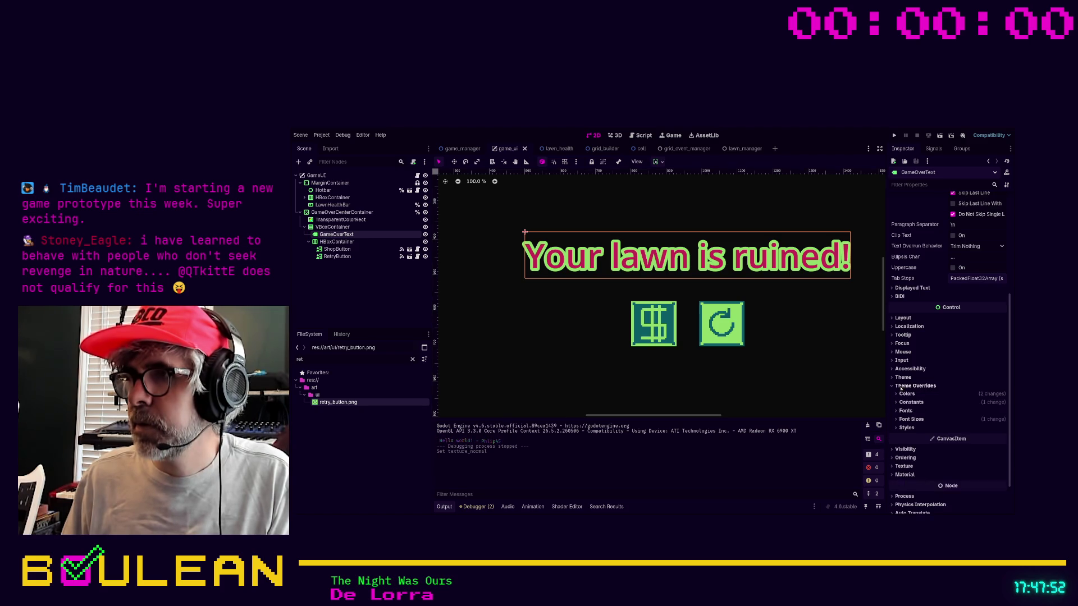
pyautogui.click(906, 394)
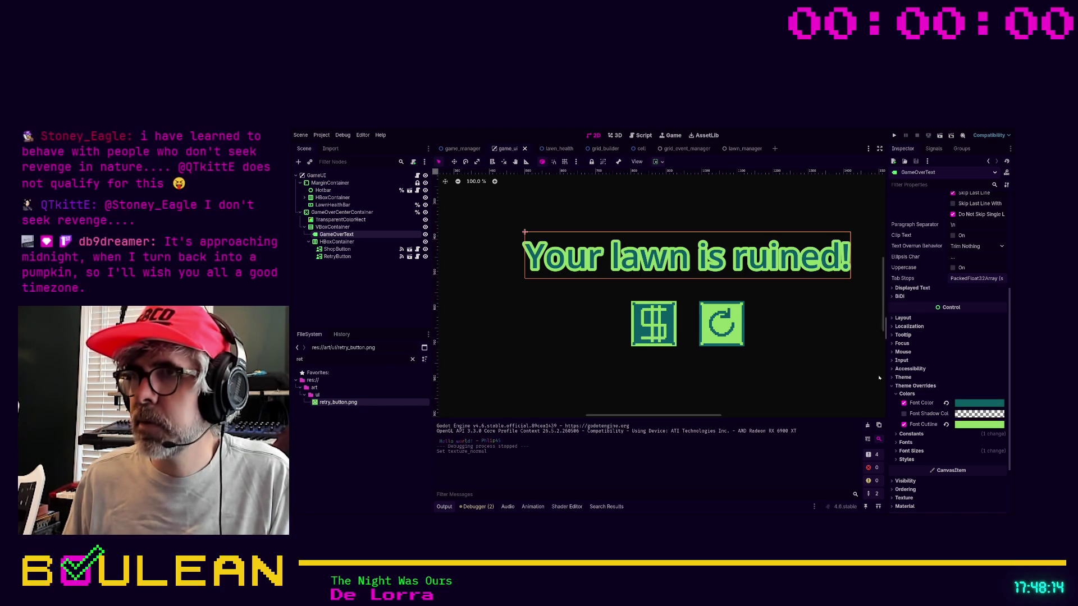
pyautogui.scroll(-1, 815, 343)
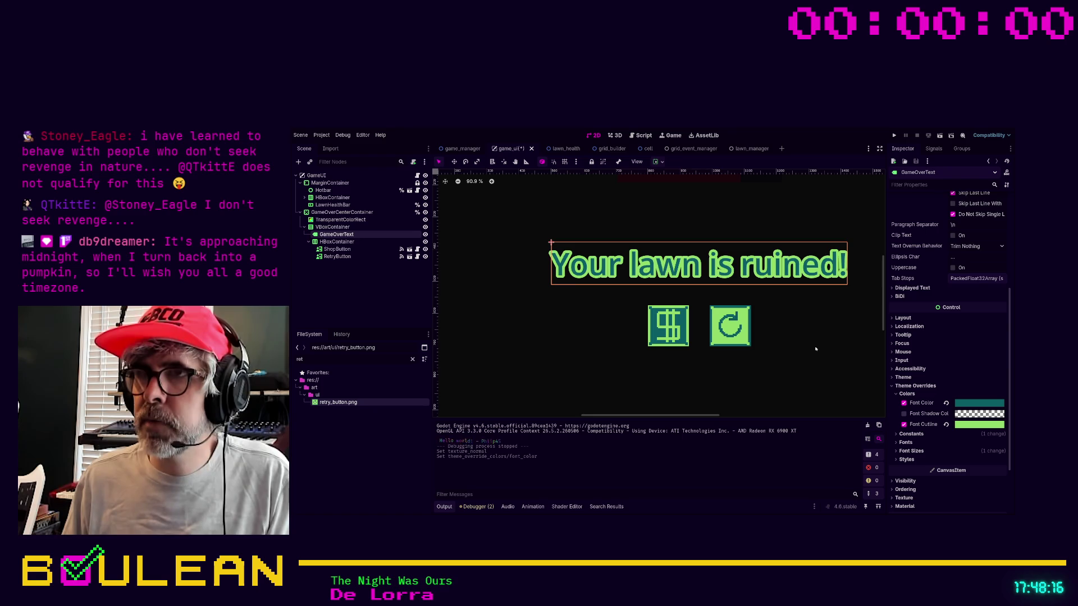
pyautogui.hotkey('ctrl', 's')
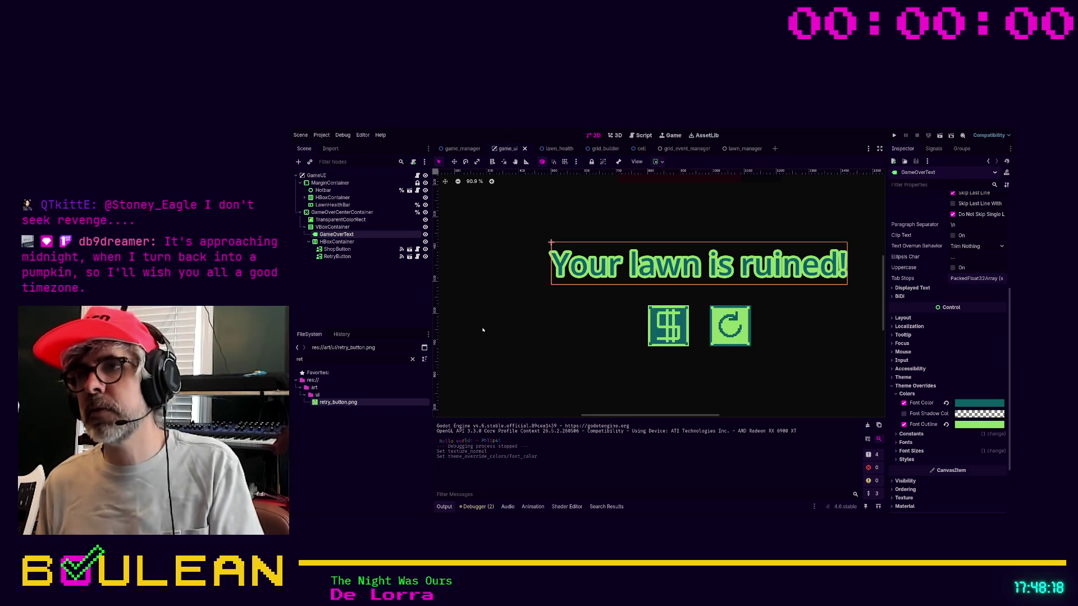
pyautogui.press('F5')
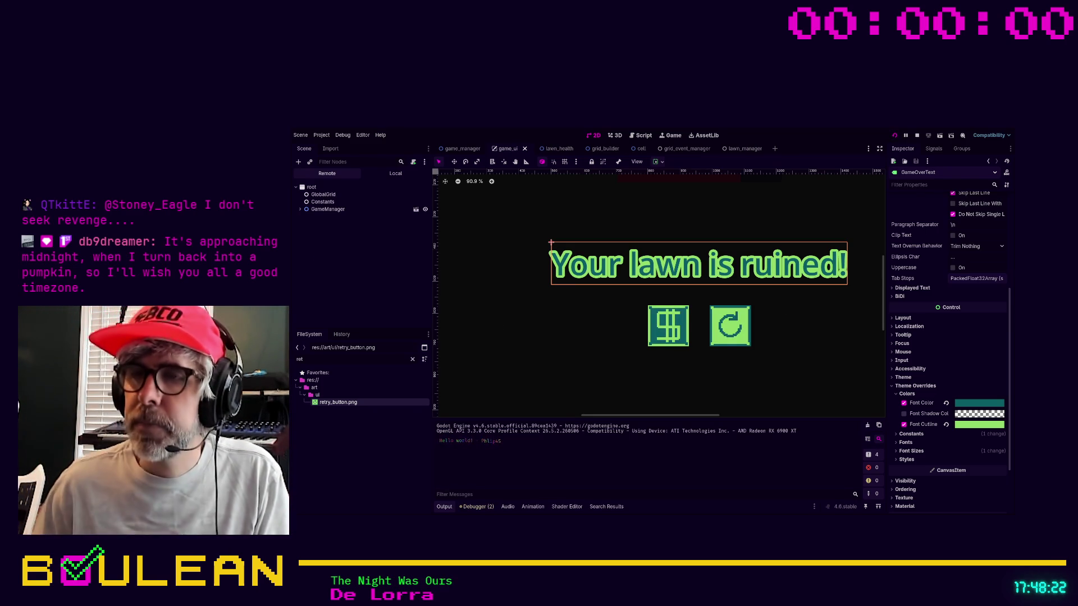
# Stop the game, hide GameOverCenterContainer, and run the game again.
pyautogui.press('F8')
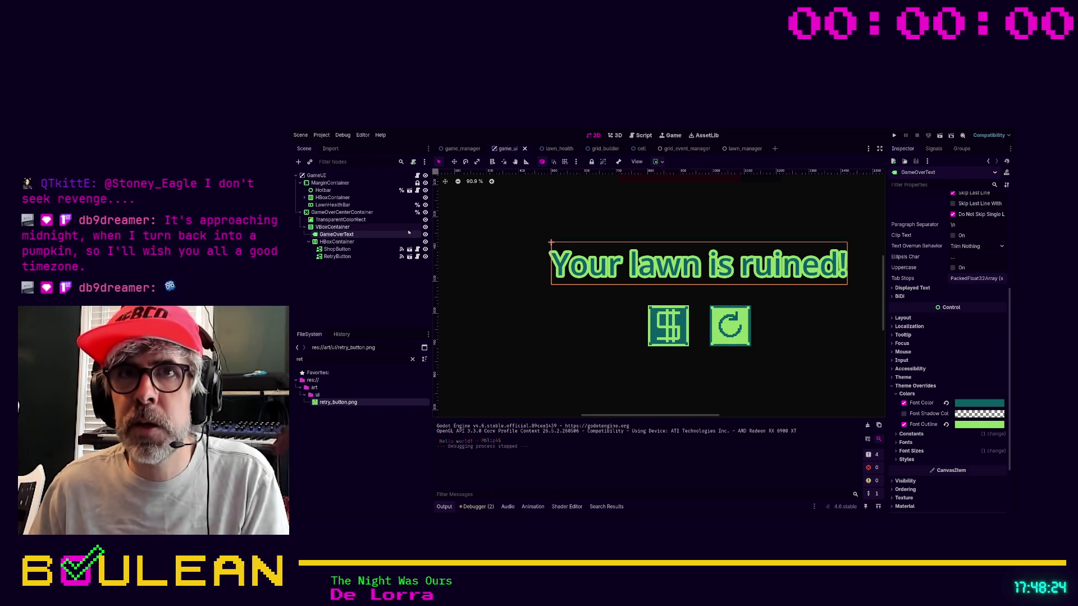
pyautogui.click(424, 212)
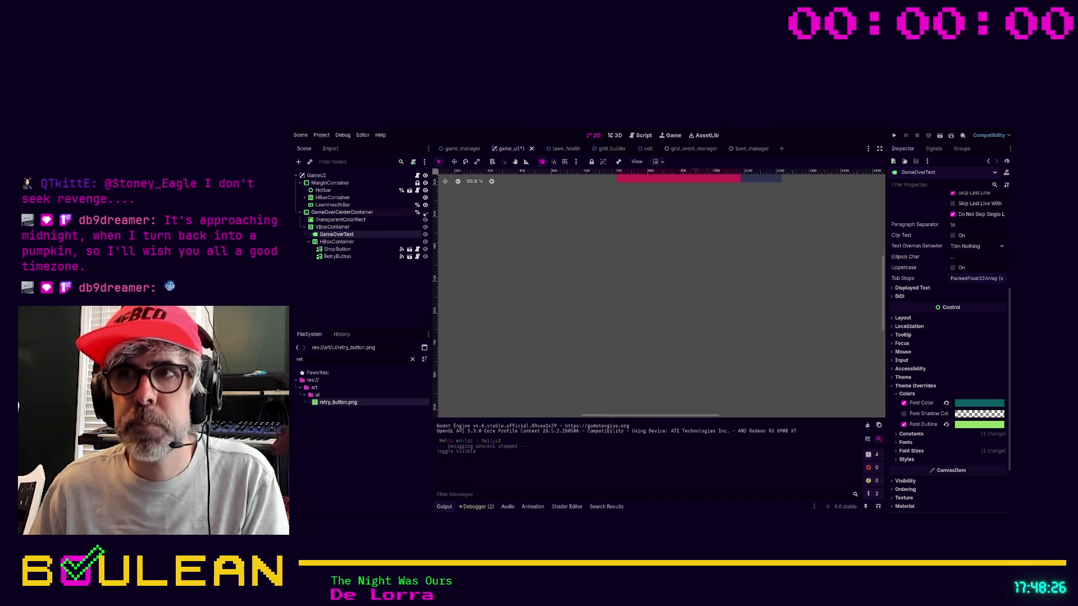
pyautogui.press('F5')
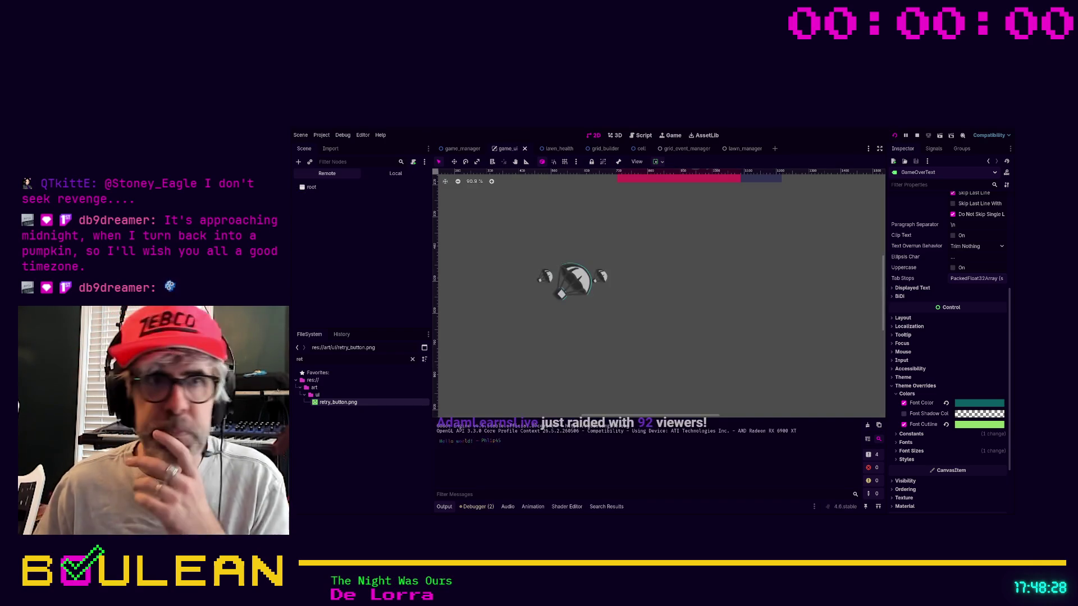
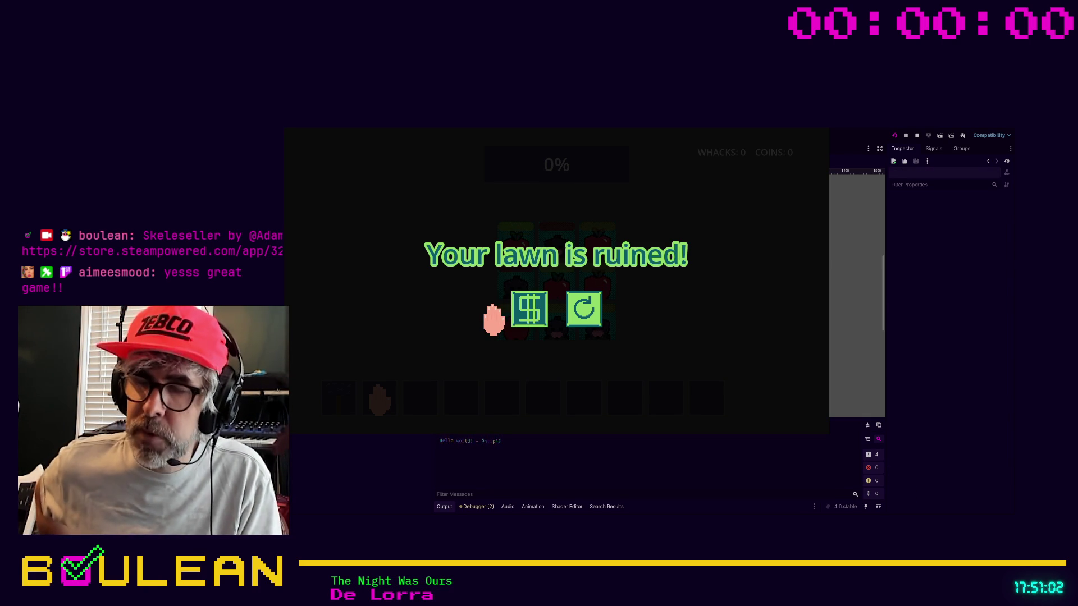
# Stop the test run from the 'Your lawn is ruined!' screen with F8 and return to the game_ui scene.
pyautogui.press('F8')
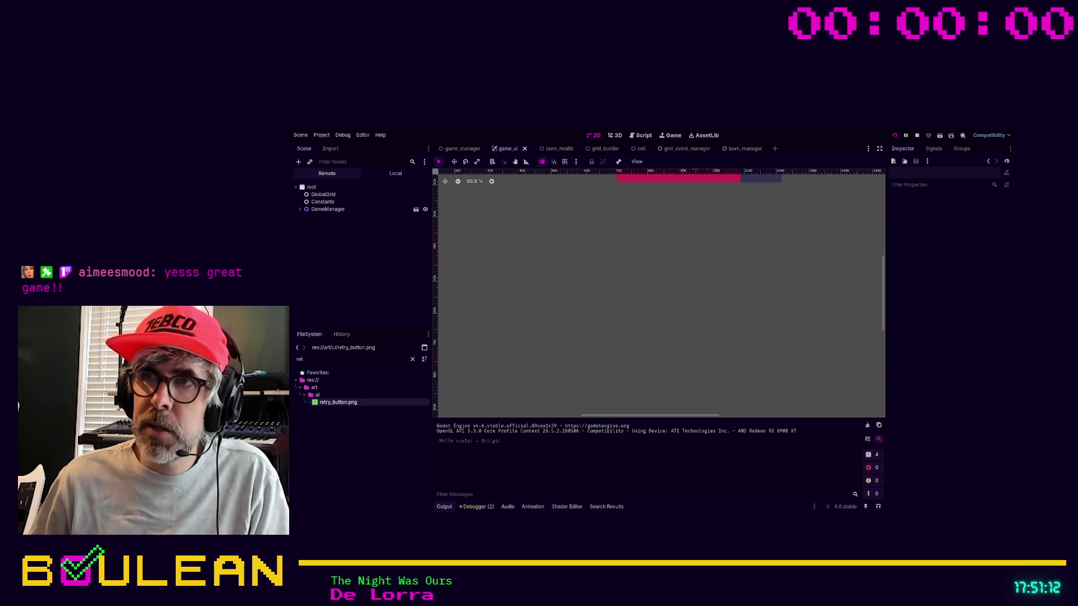
# Whack centre and bottom-left moles until game over at 12 whacks and 98 coins, then restart the game.
pyautogui.hotkey('alt', 'Tab')
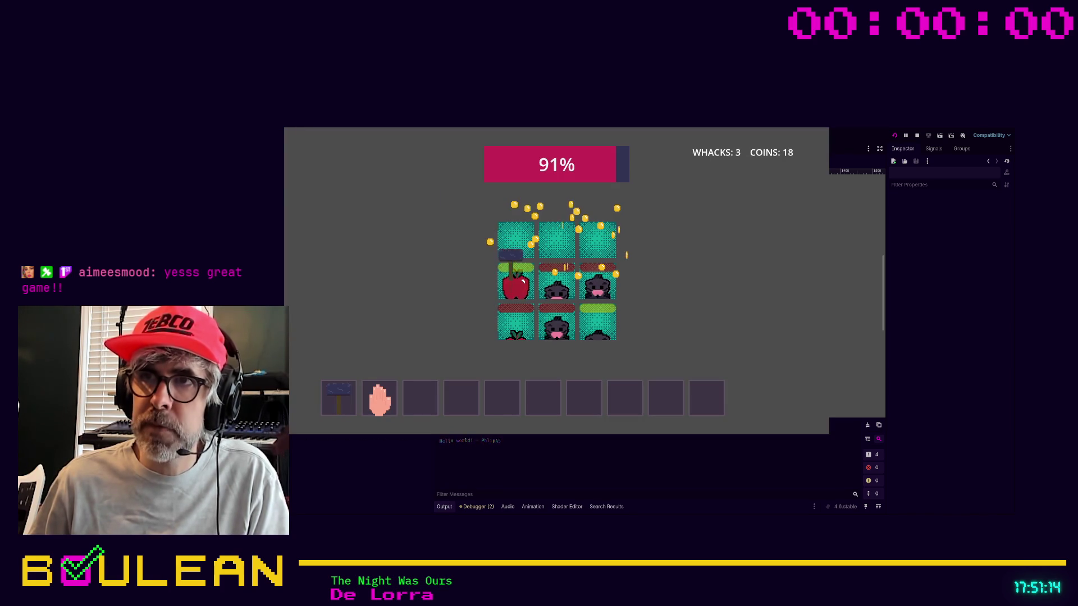
pyautogui.click(553, 289)
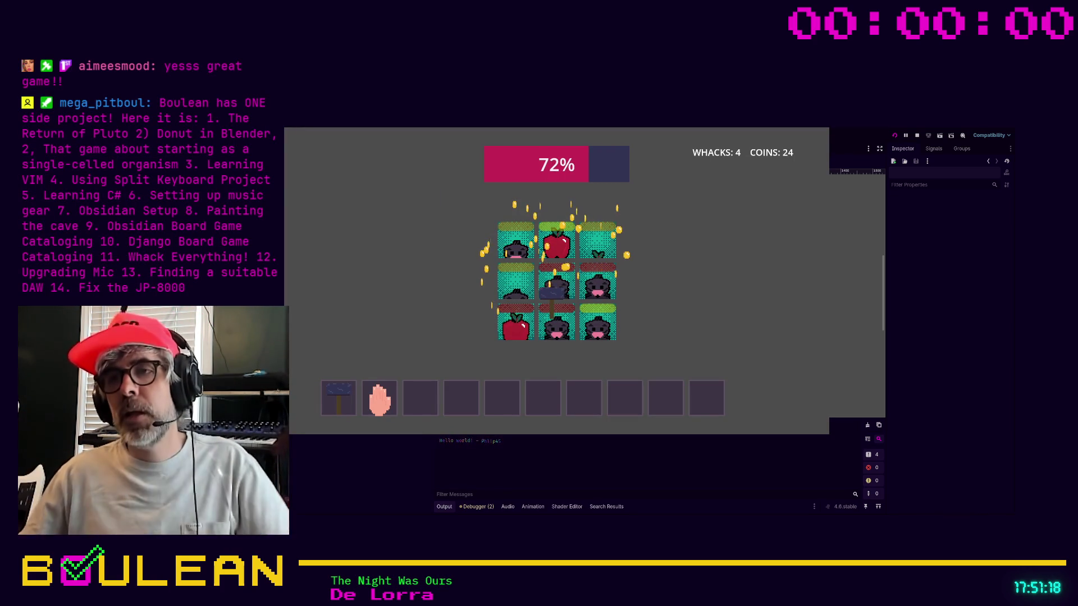
pyautogui.click(554, 288)
pyautogui.click(555, 287)
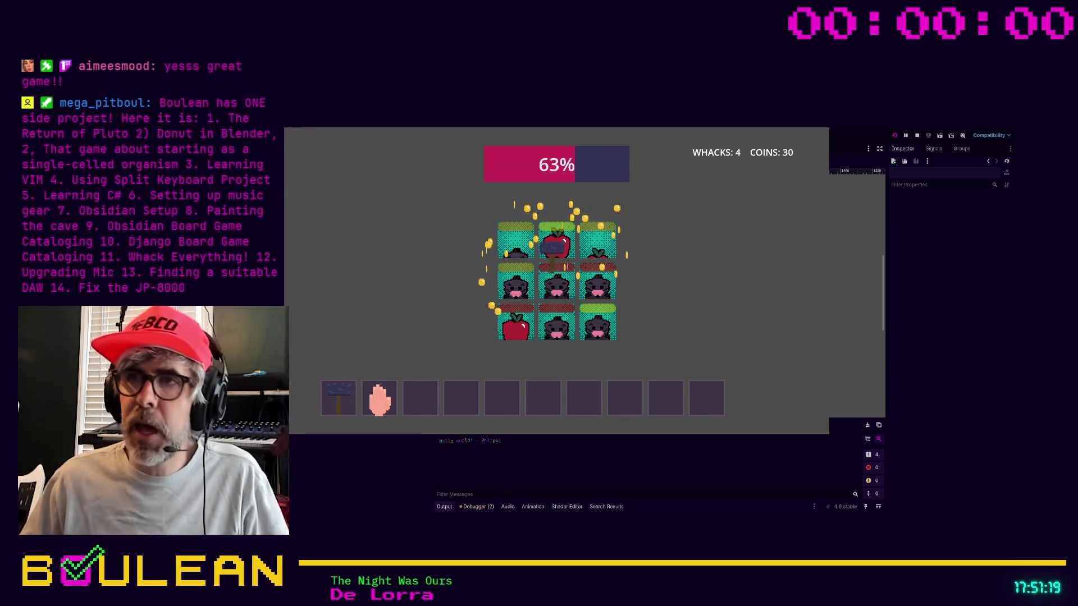
pyautogui.click(555, 287)
pyautogui.click(522, 317)
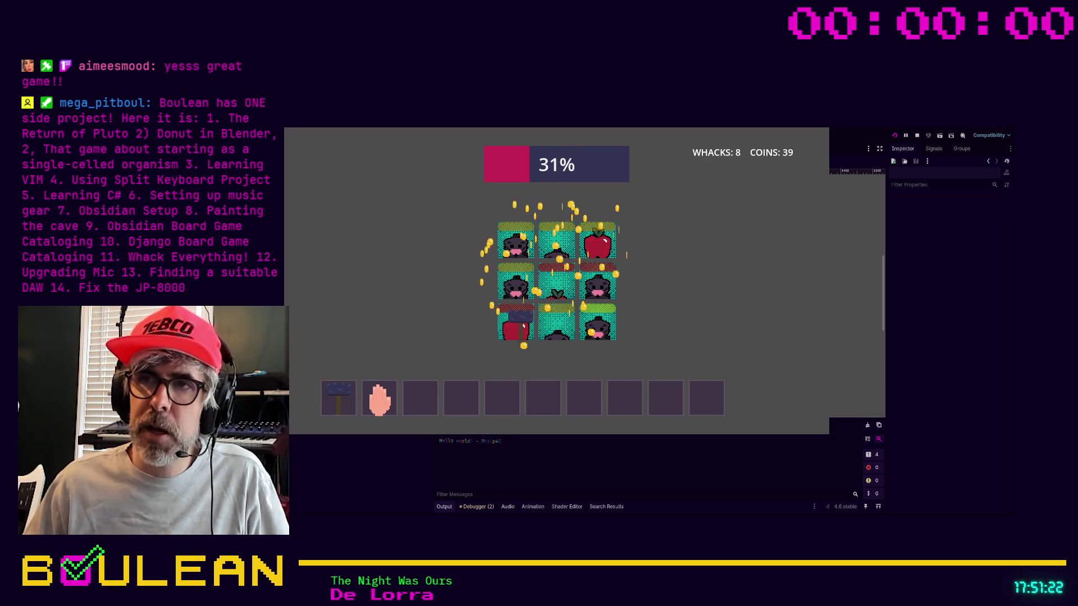
pyautogui.click(517, 283)
pyautogui.click(553, 286)
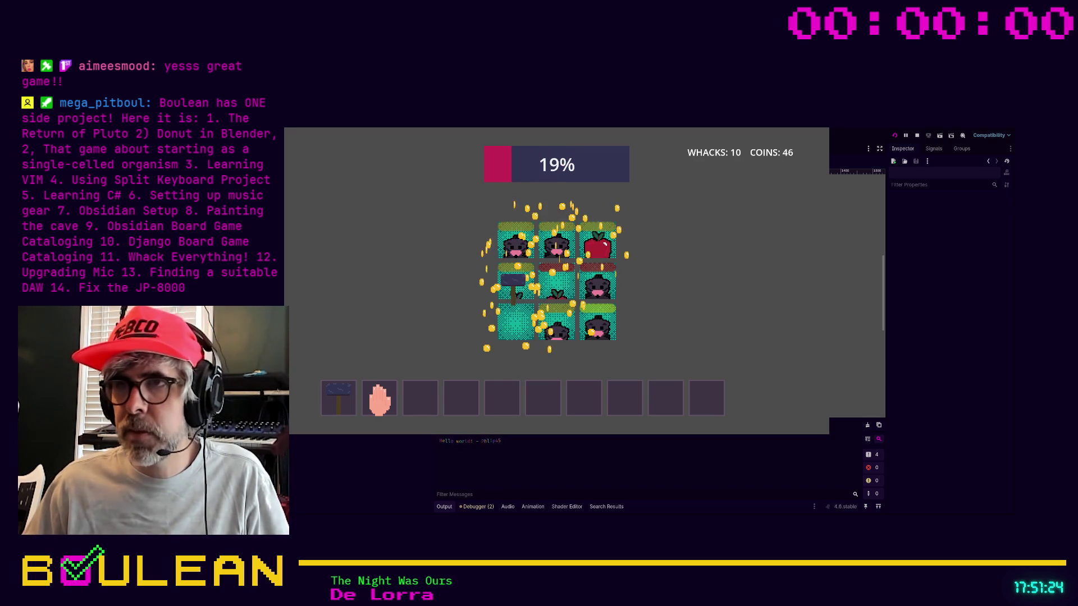
pyautogui.click(553, 286)
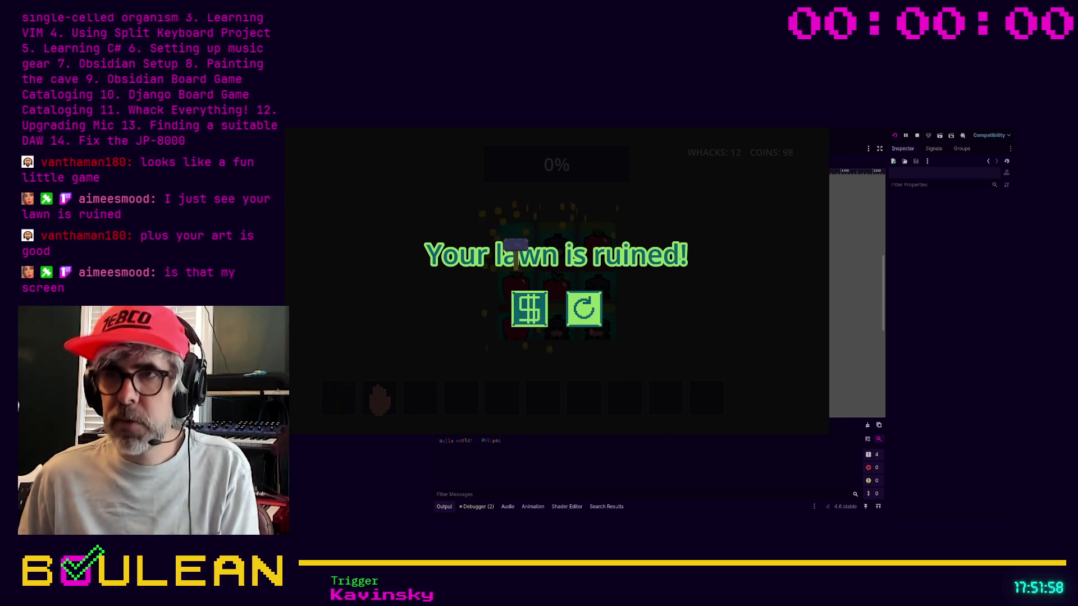
pyautogui.press('F8')
pyautogui.press('F5')
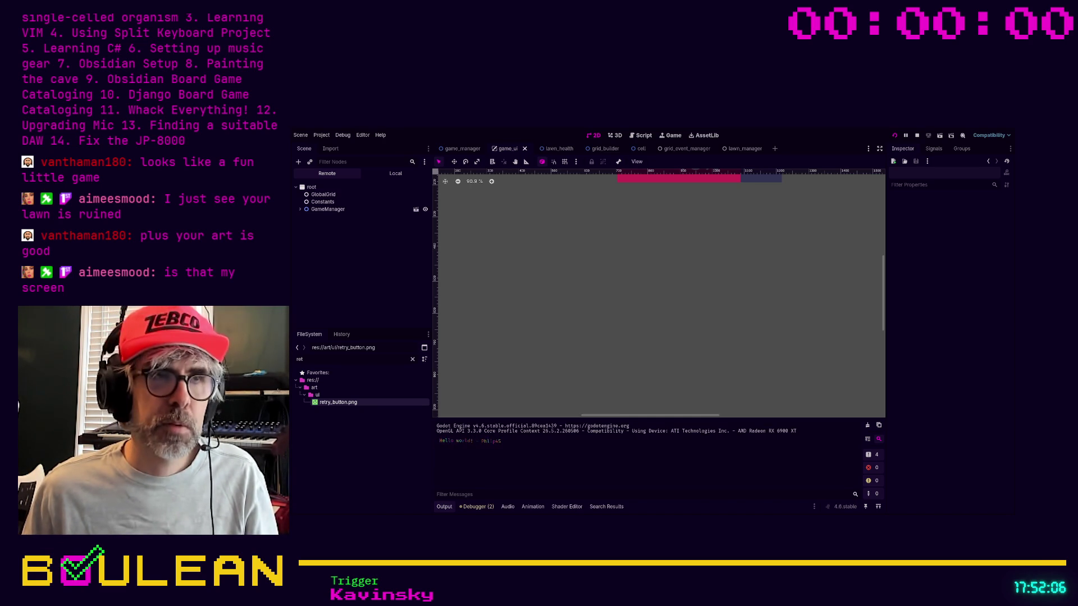
# Whack moles and apples across the lawn until health hits 0%, try the $ shop button, then stop.
pyautogui.hotkey('alt', 'Tab')
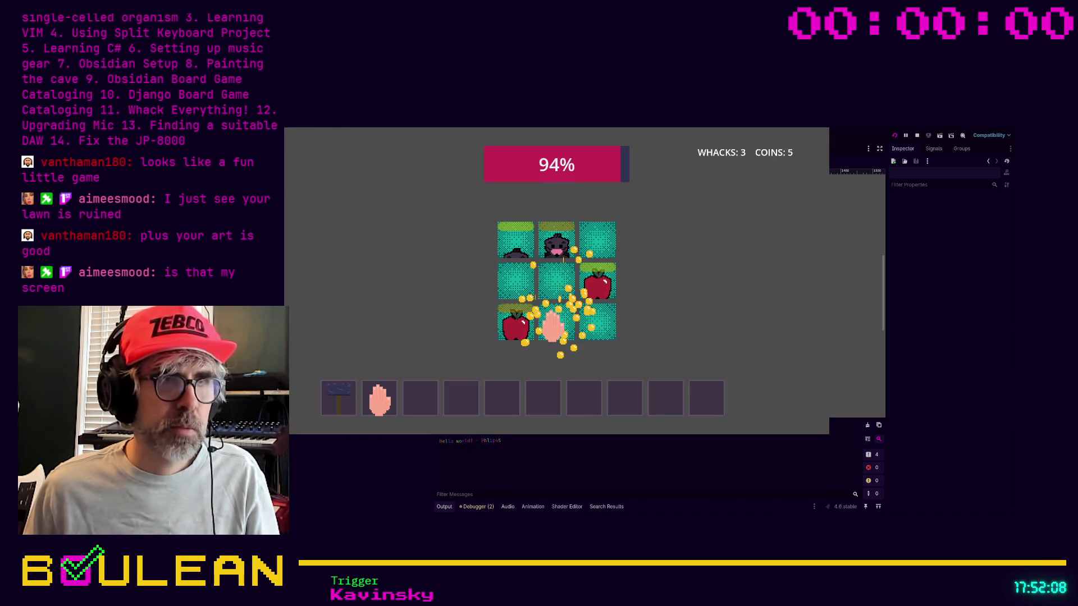
pyautogui.click(512, 325)
pyautogui.click(514, 326)
pyautogui.click(598, 281)
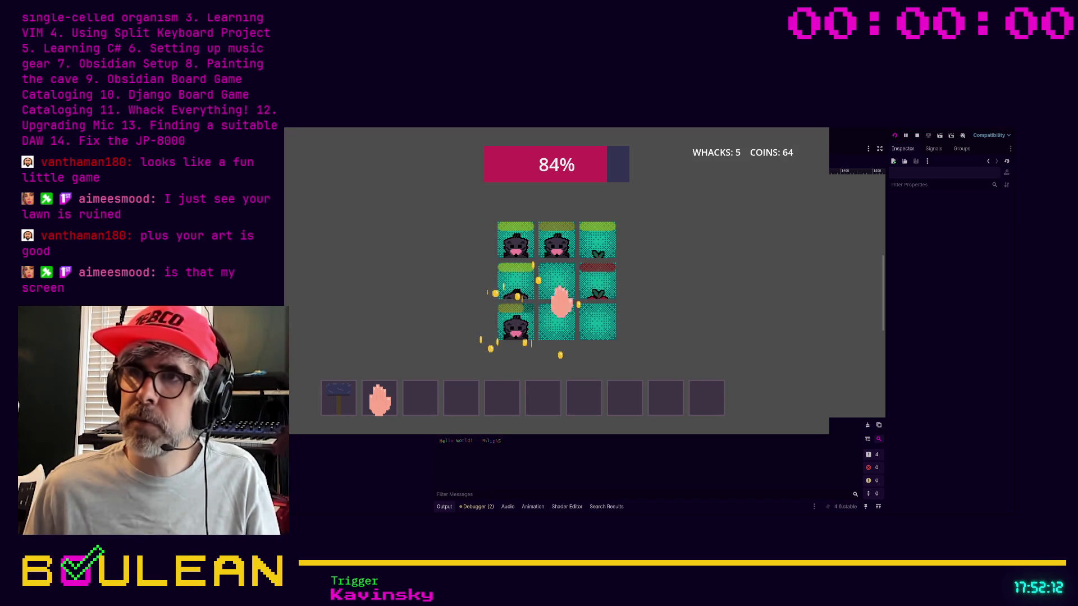
pyautogui.click(513, 289)
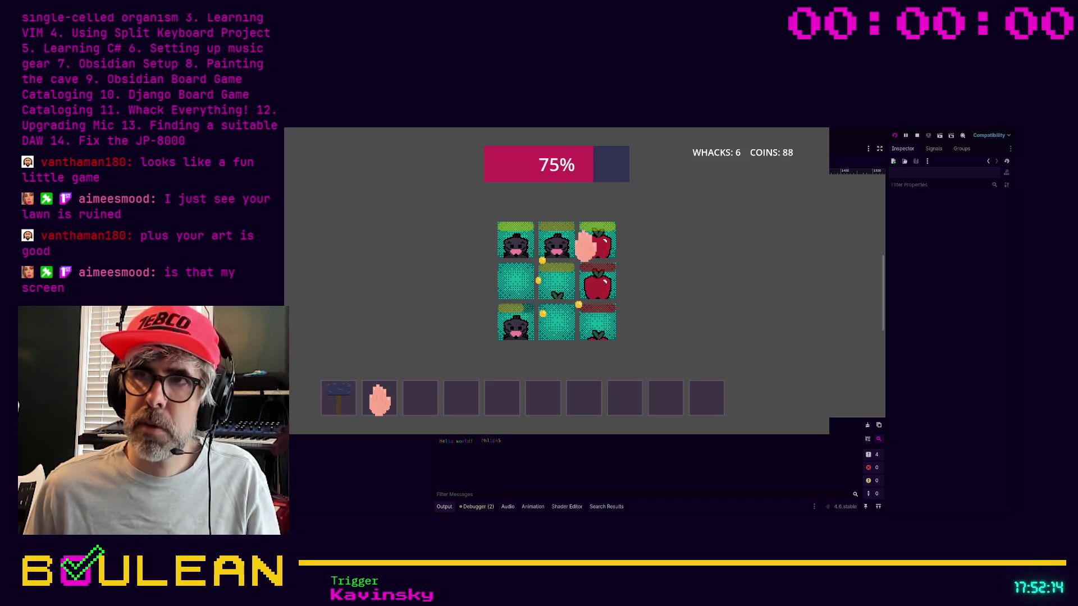
pyautogui.click(555, 240)
pyautogui.click(606, 238)
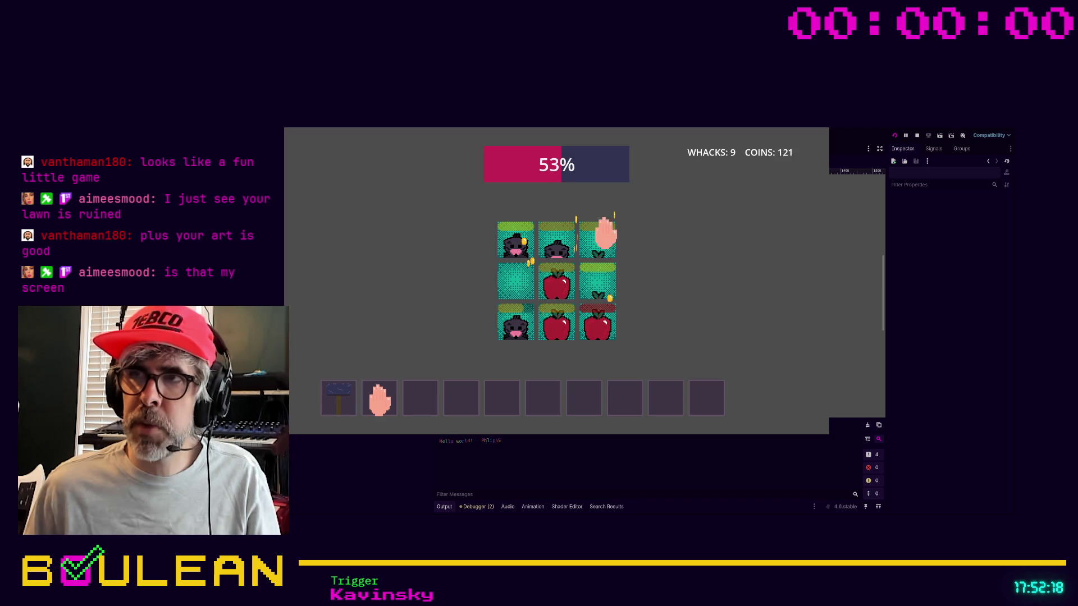
pyautogui.click(586, 325)
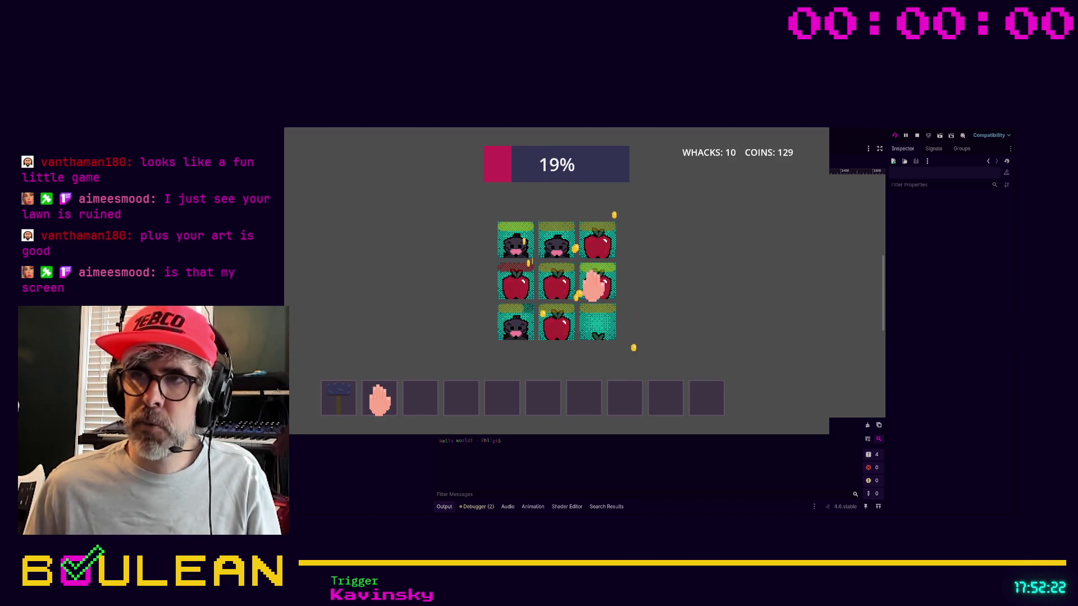
pyautogui.click(515, 319)
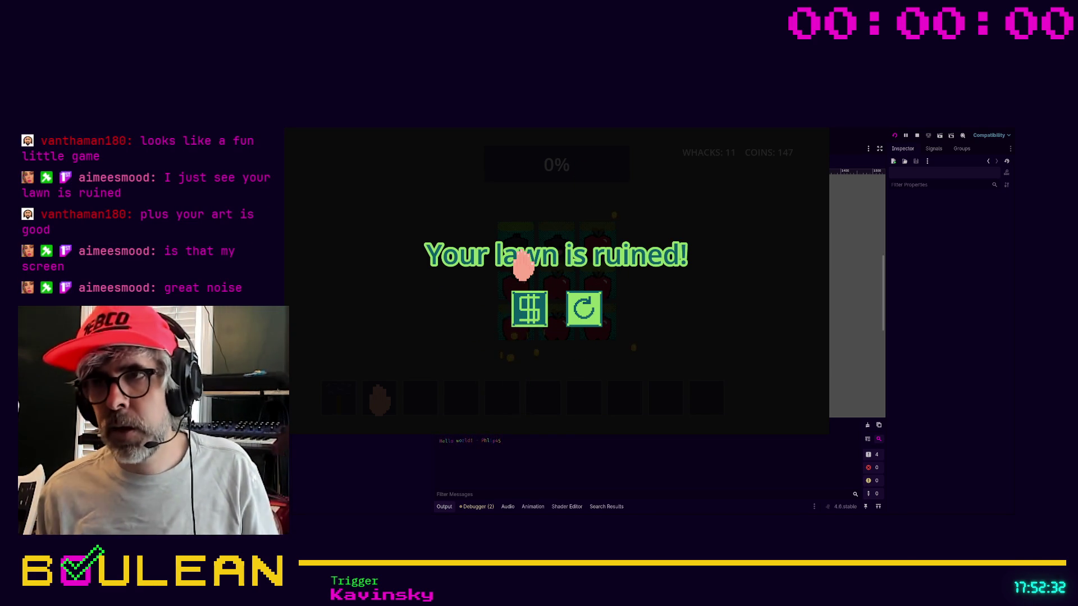
pyautogui.click(547, 314)
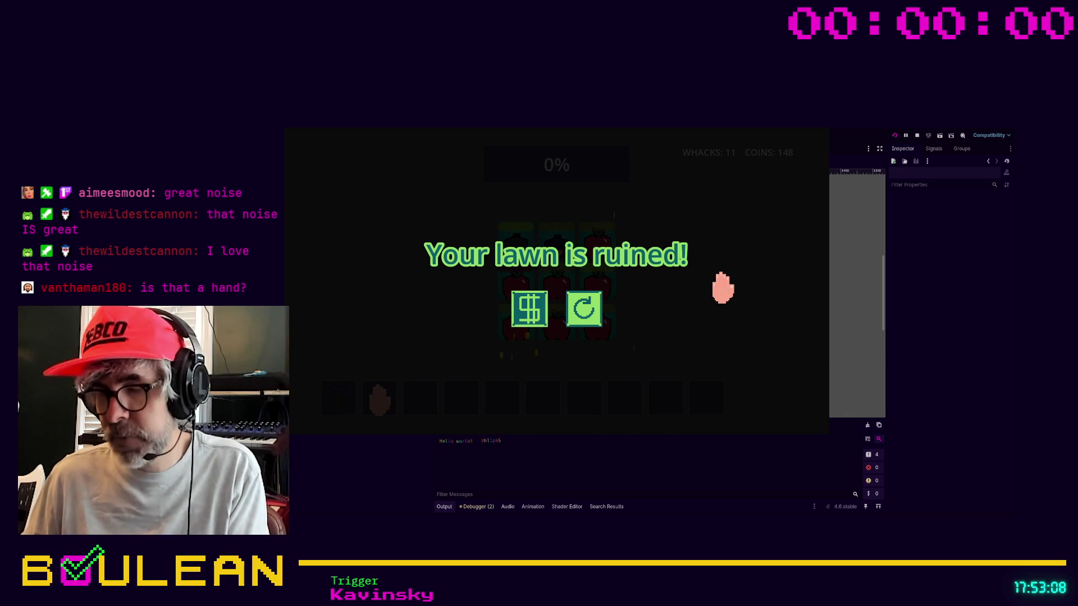
pyautogui.press('F8')
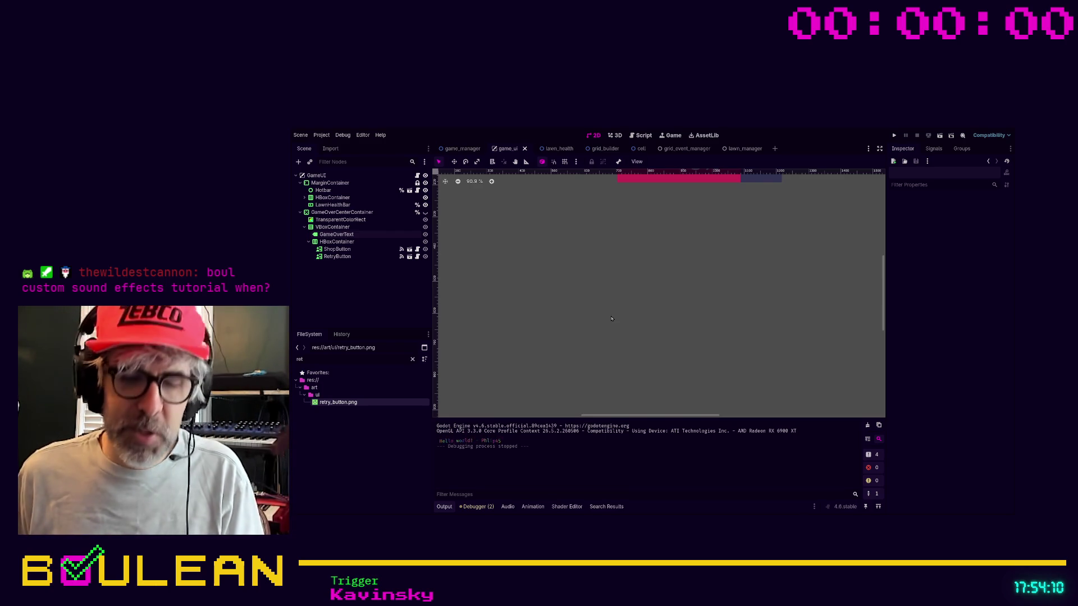
# Run the project again with F5 to test the game-over Shop and Retry buttons.
pyautogui.press('F5')
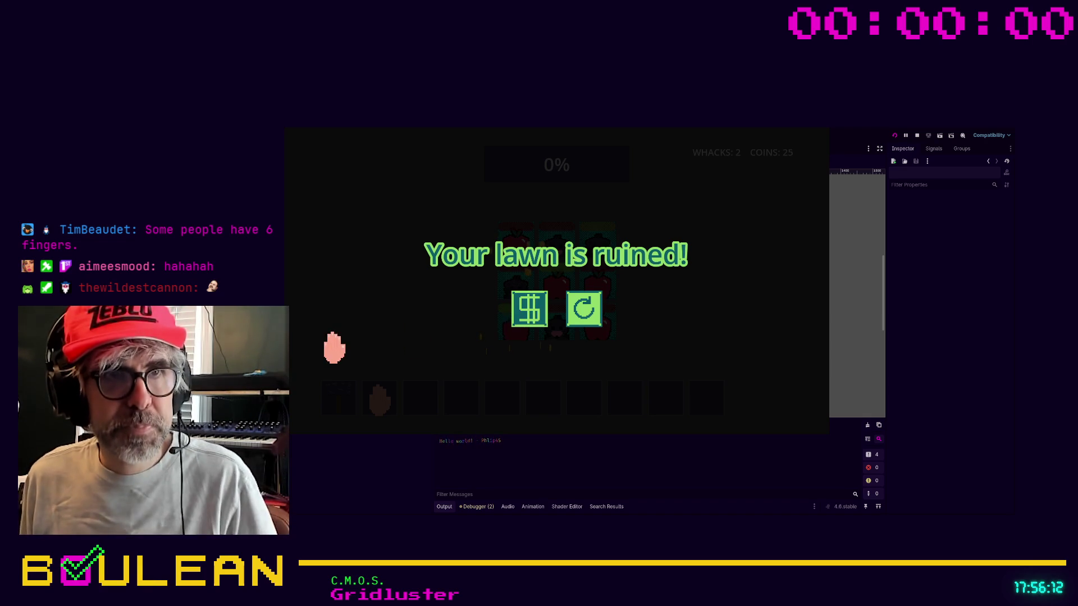
# Collect two coins below the game-over shop and retry buttons, then stop the test run.
pyautogui.click(491, 358)
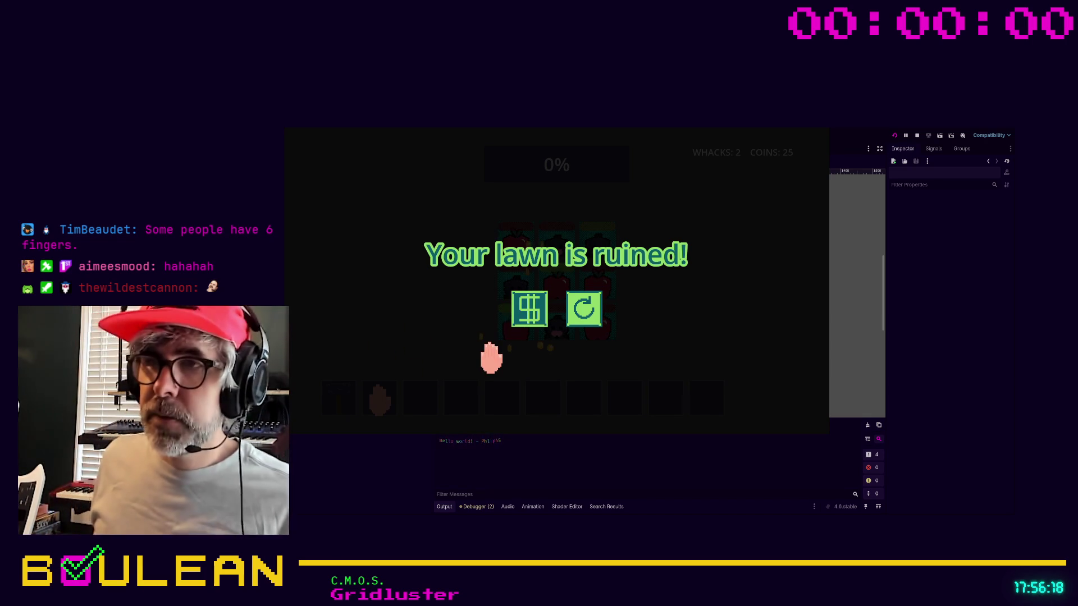
pyautogui.click(547, 359)
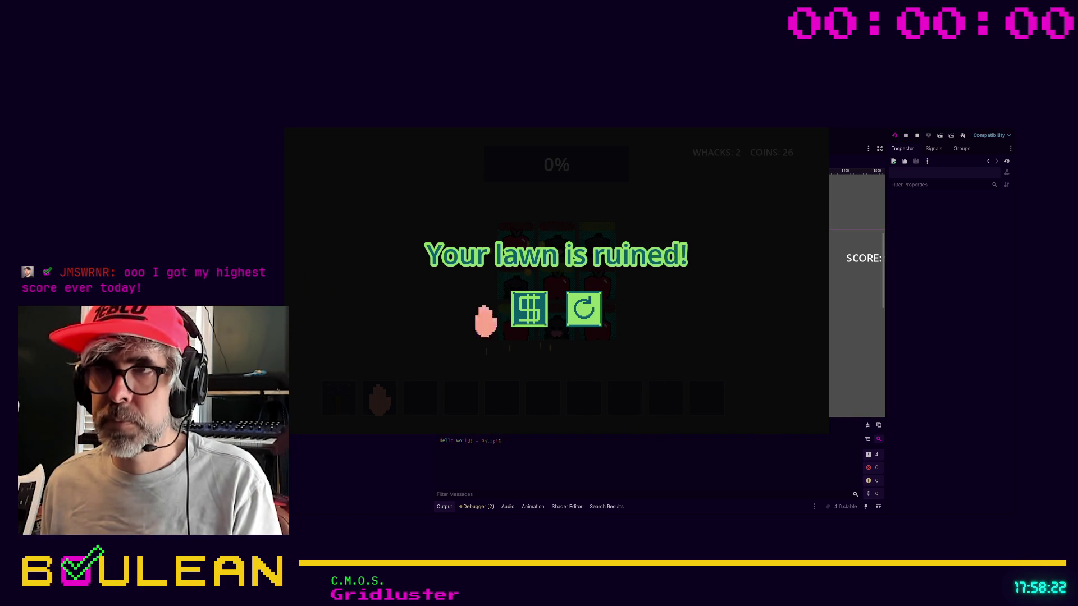
pyautogui.press('F8')
# Inspect the button textures and filter FileSystem by 'shop' to find shop_button.tscn and shop_button.gd.
pyautogui.click(387, 256)
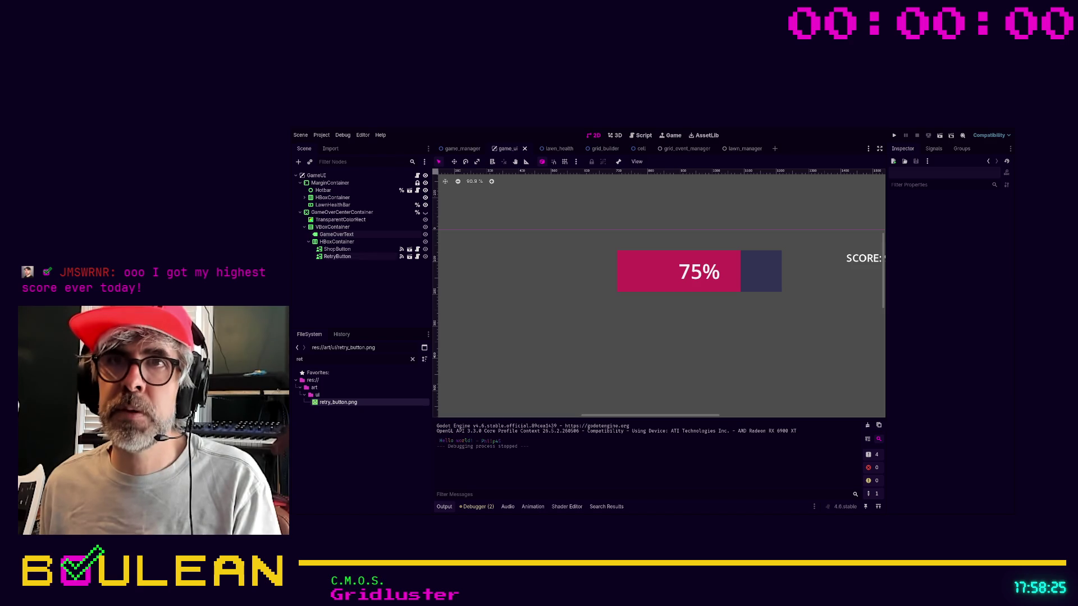
pyautogui.click(410, 257)
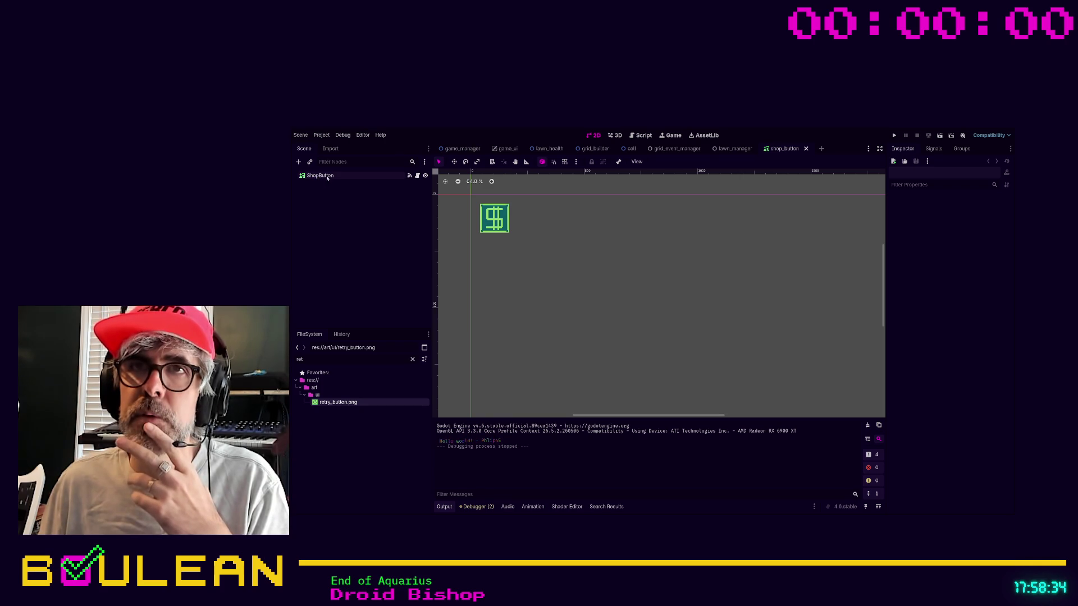
pyautogui.click(331, 357)
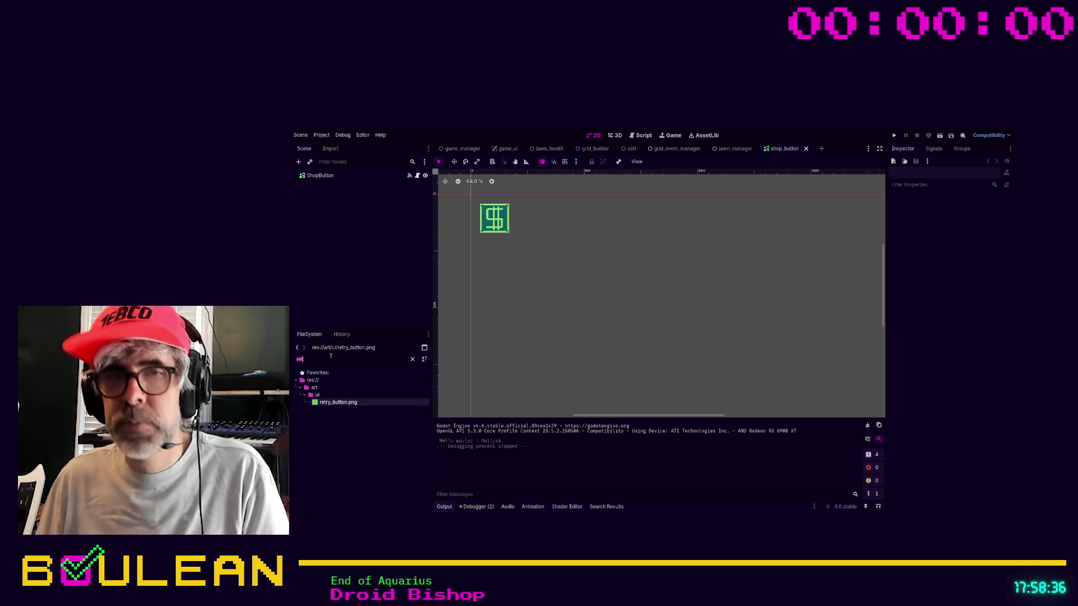
pyautogui.write('shop')
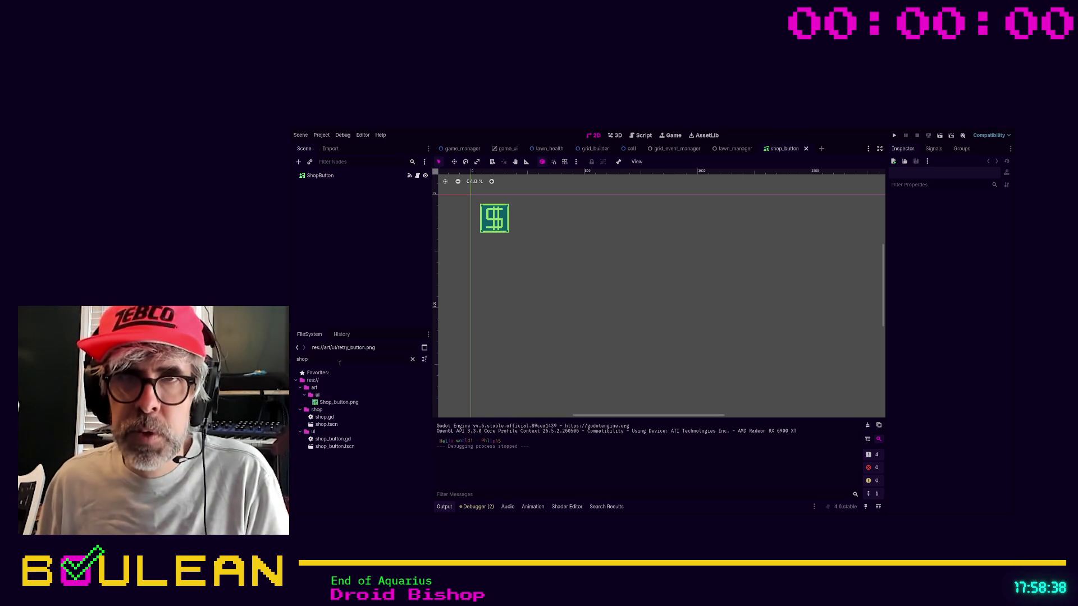
pyautogui.click(313, 448)
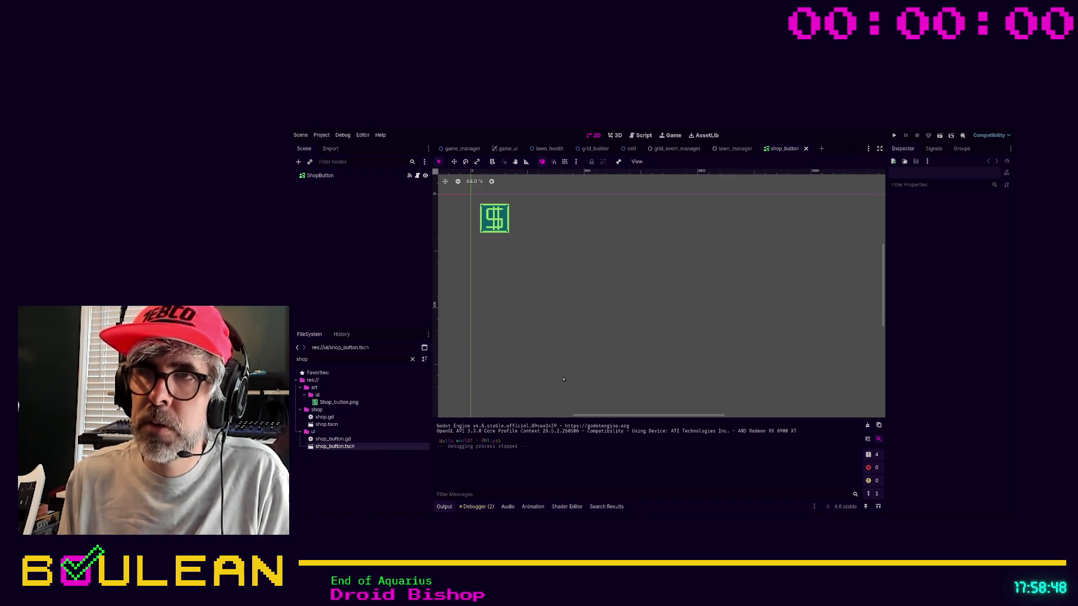
pyautogui.click(337, 361)
pyautogui.click(332, 439)
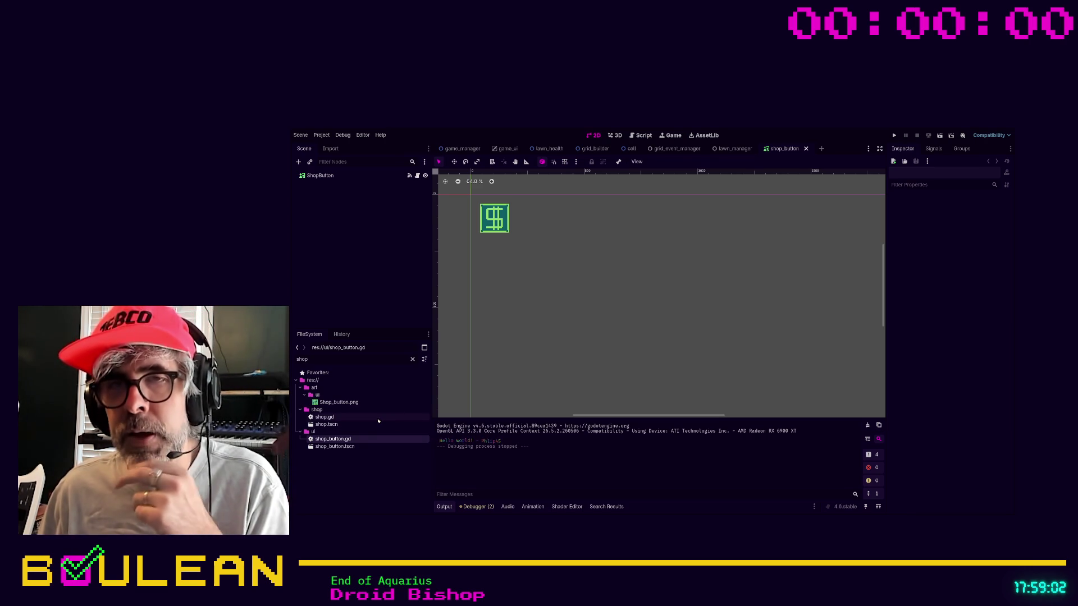
# Filter the FileSystem by 'retry' and open the retry_button scene.
pyautogui.doubleClick(356, 358)
pyautogui.write('re')
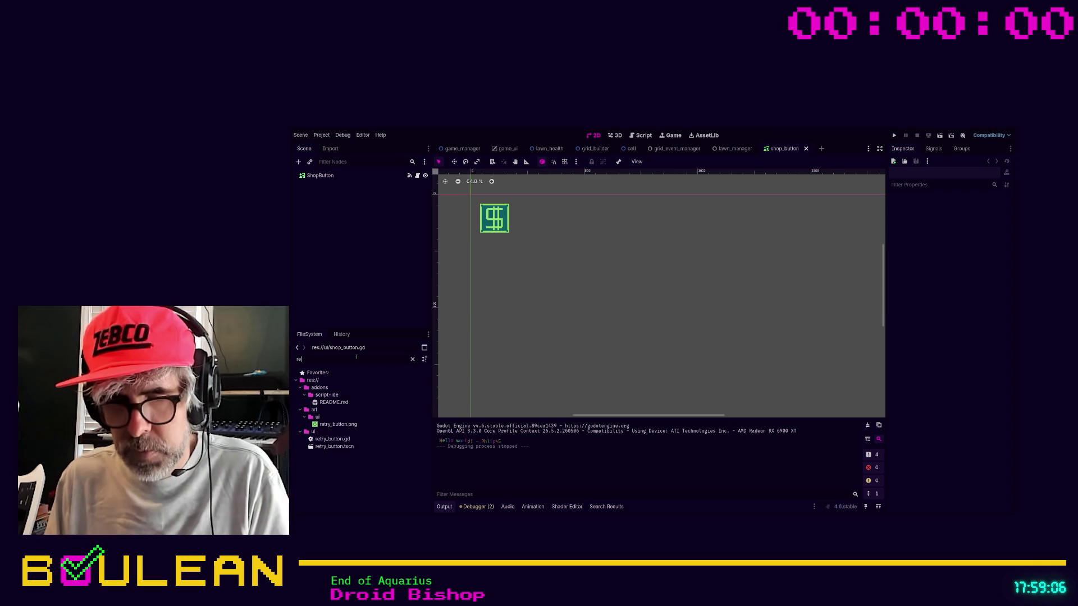
pyautogui.write('try')
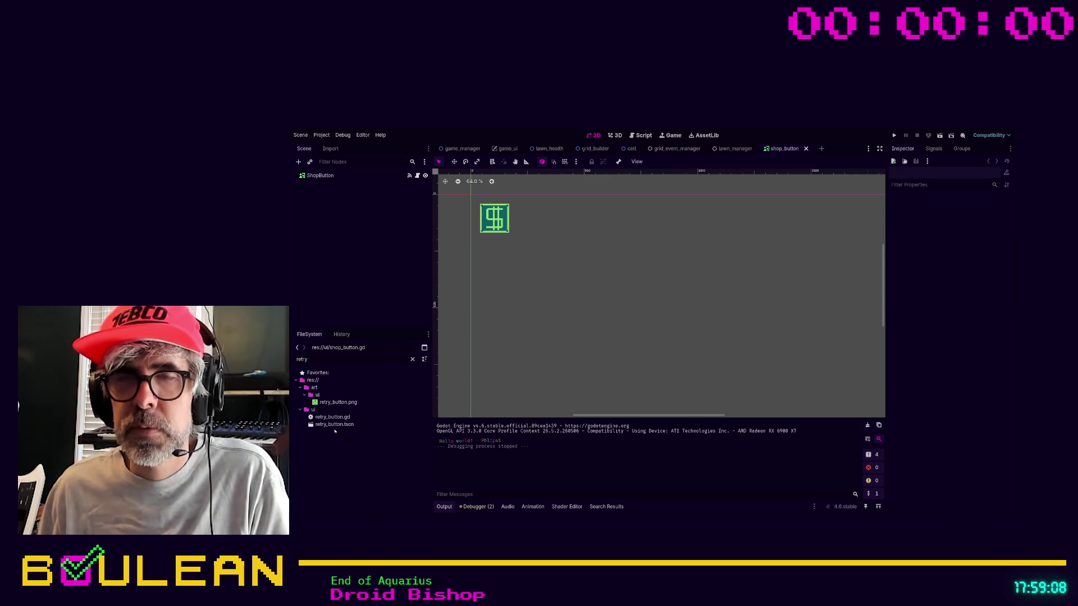
pyautogui.doubleClick(334, 425)
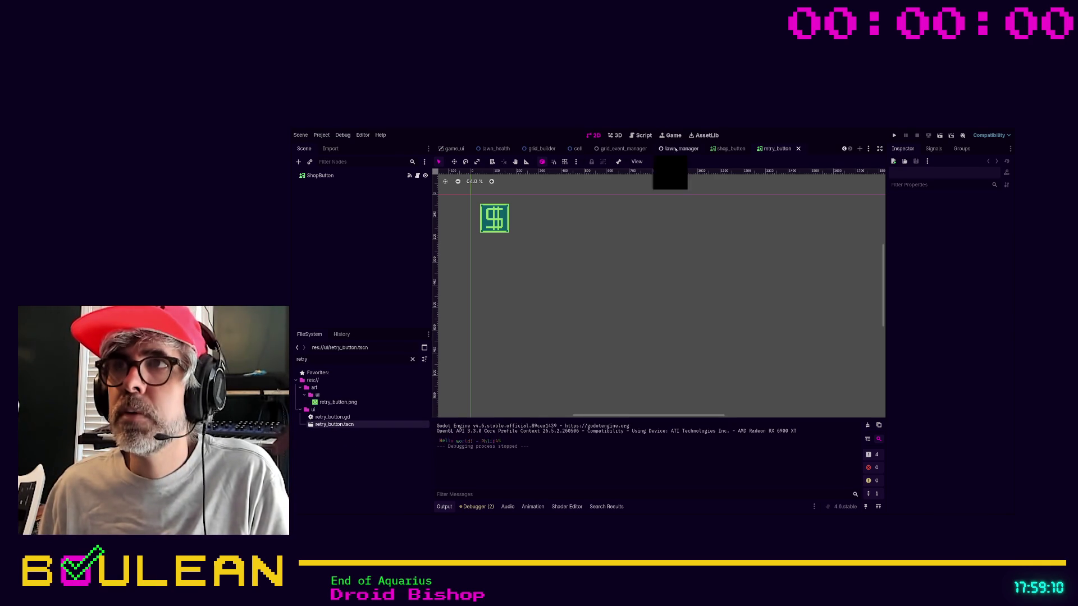
# Rename the retry_button scene's root node to RetryButton.
pyautogui.click(317, 176)
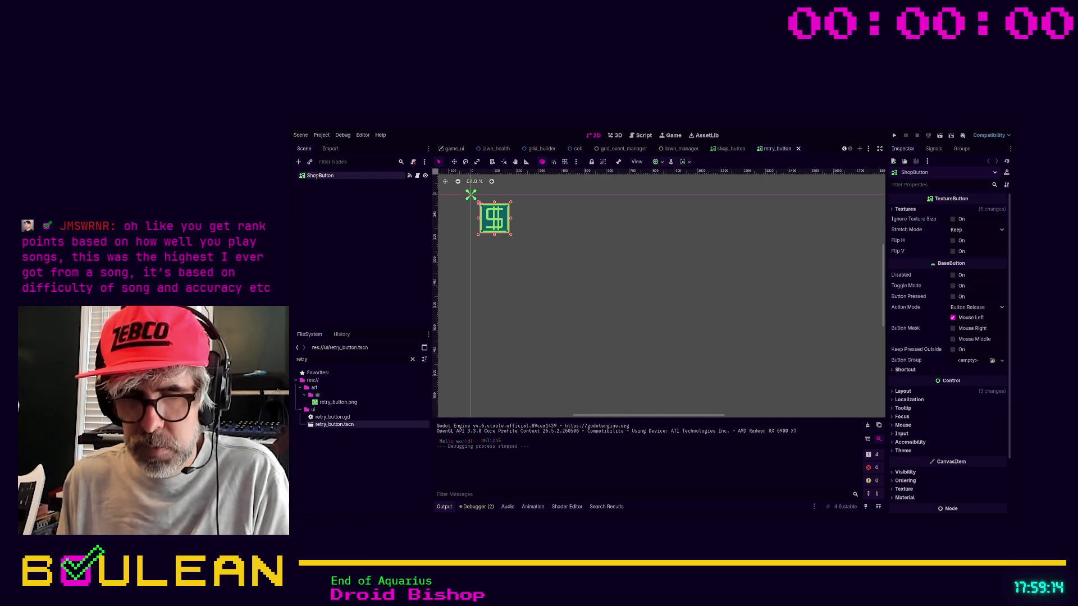
pyautogui.write('RetryButton')
pyautogui.press('Return')
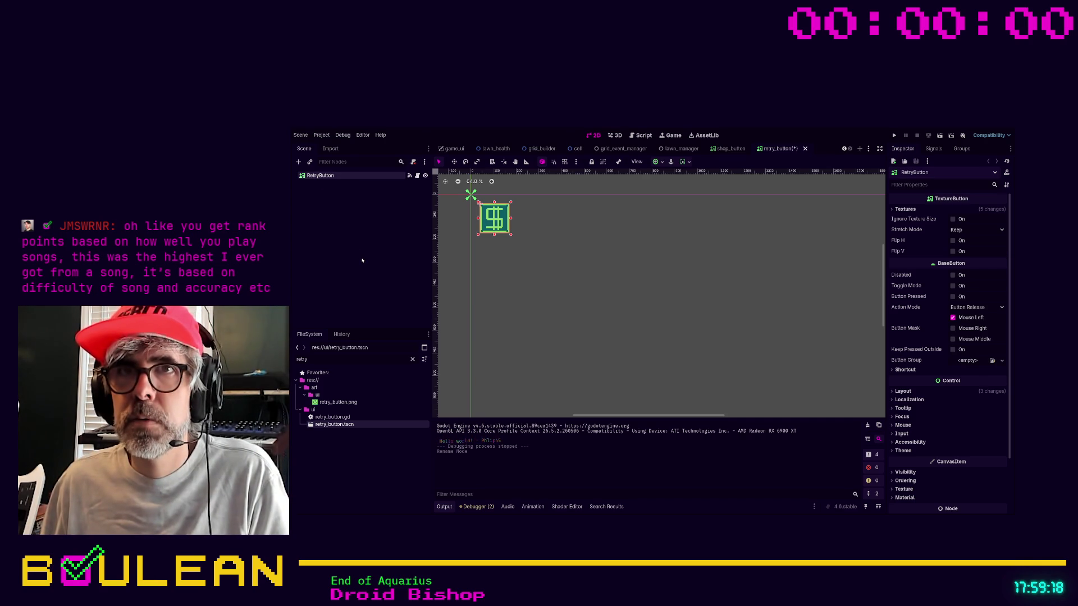
# Replace RetryButton's old script with retry_button.gd and show its Textures settings in the 2D view.
pyautogui.hotkey('ctrl', 'shift', 'a')
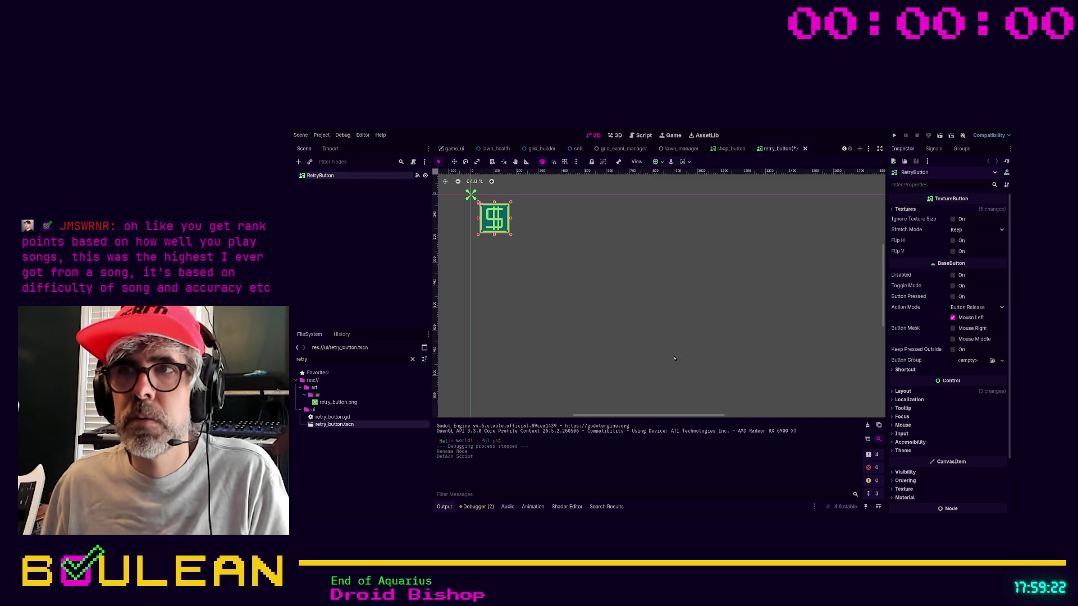
pyautogui.moveTo(332, 416); pyautogui.dragTo(320, 175)
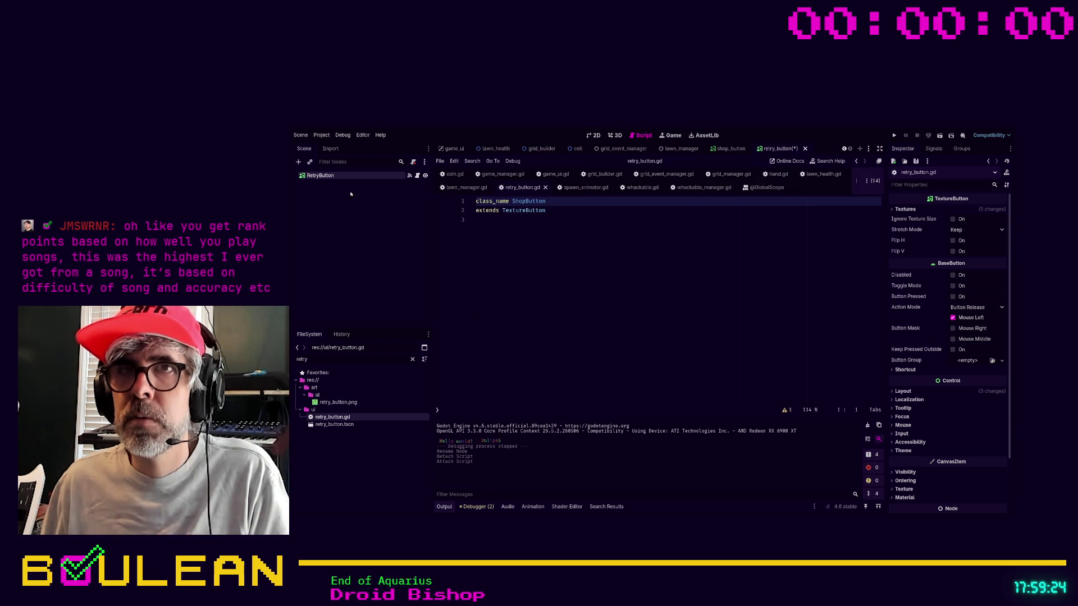
pyautogui.click(365, 175)
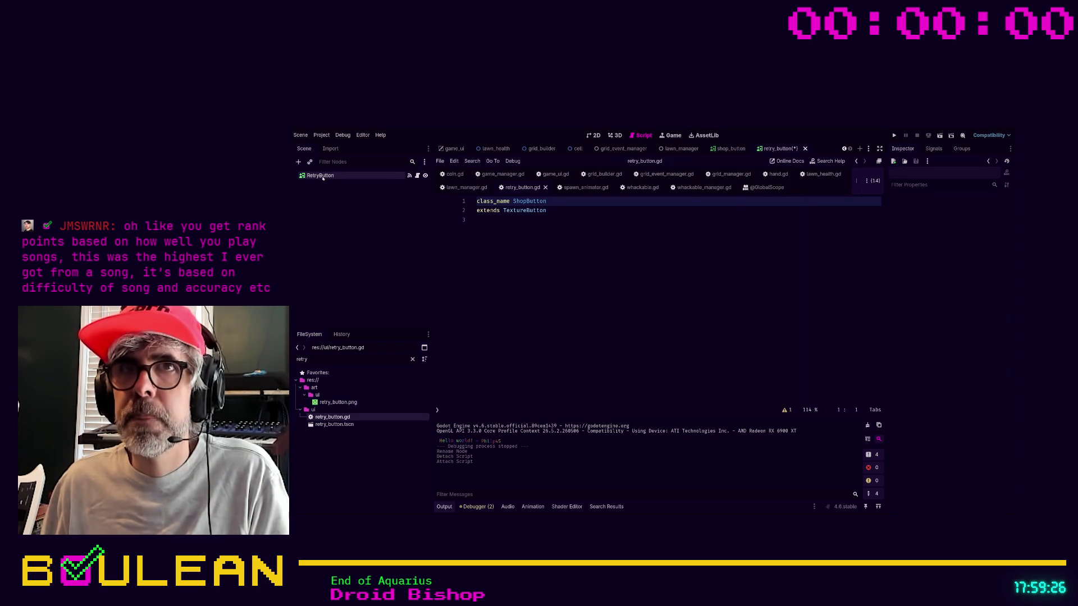
pyautogui.hotkey('ctrl', 'F1')
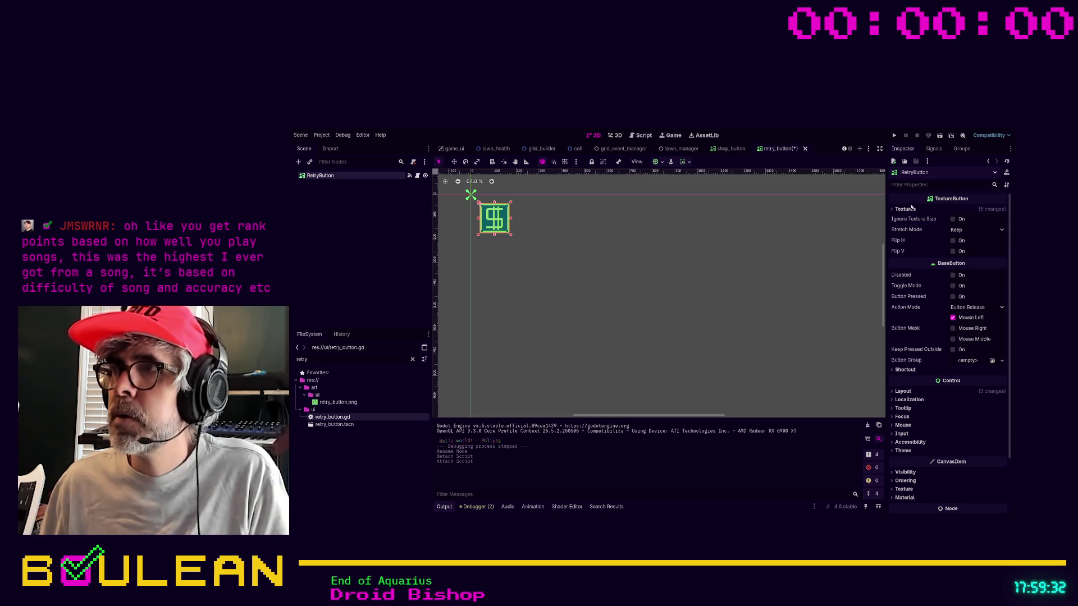
pyautogui.click(905, 209)
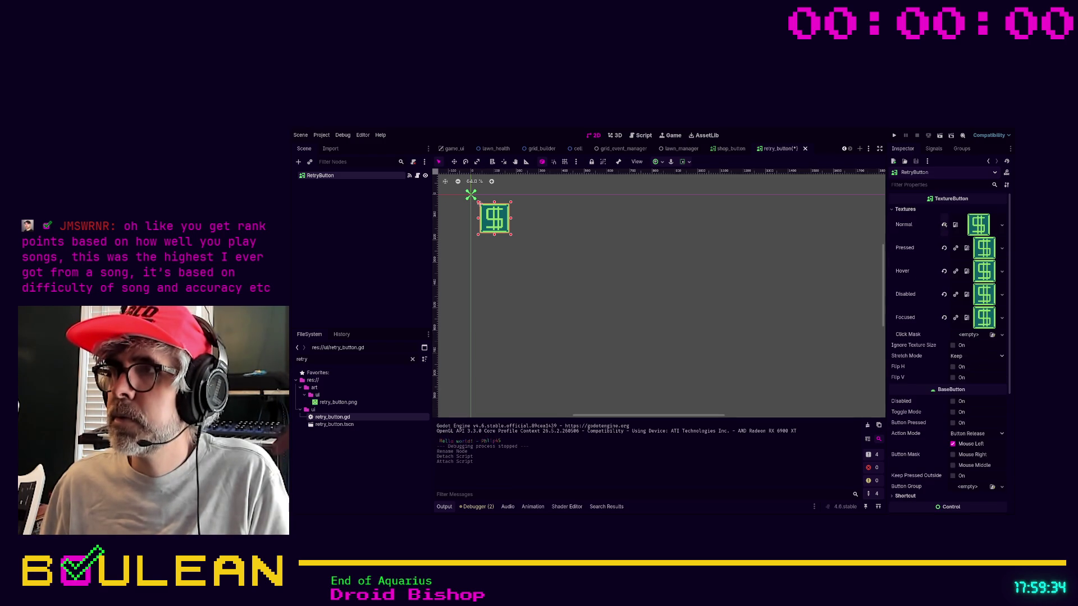
# Revert all five RetryButton texture slots, Normal, Pressed, Hover, Disabled and Focused.
pyautogui.click(944, 224)
pyautogui.click(944, 236)
pyautogui.click(944, 247)
pyautogui.click(944, 258)
pyautogui.click(944, 269)
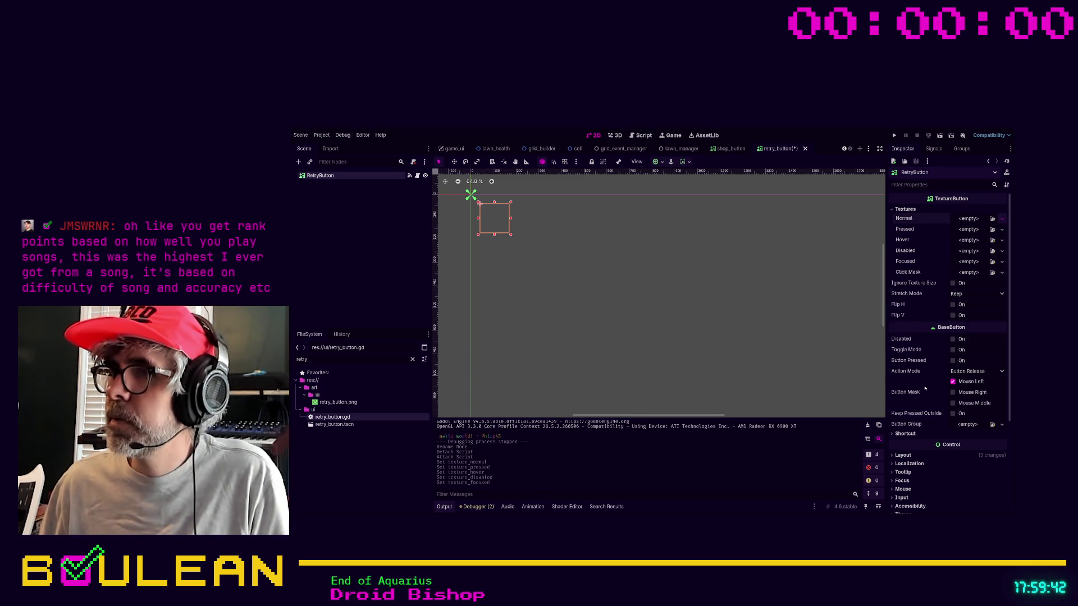
# Fill the texture slots with the retry_button.png icon and save the retry_button scene.
pyautogui.hotkey('ctrl', 'z')
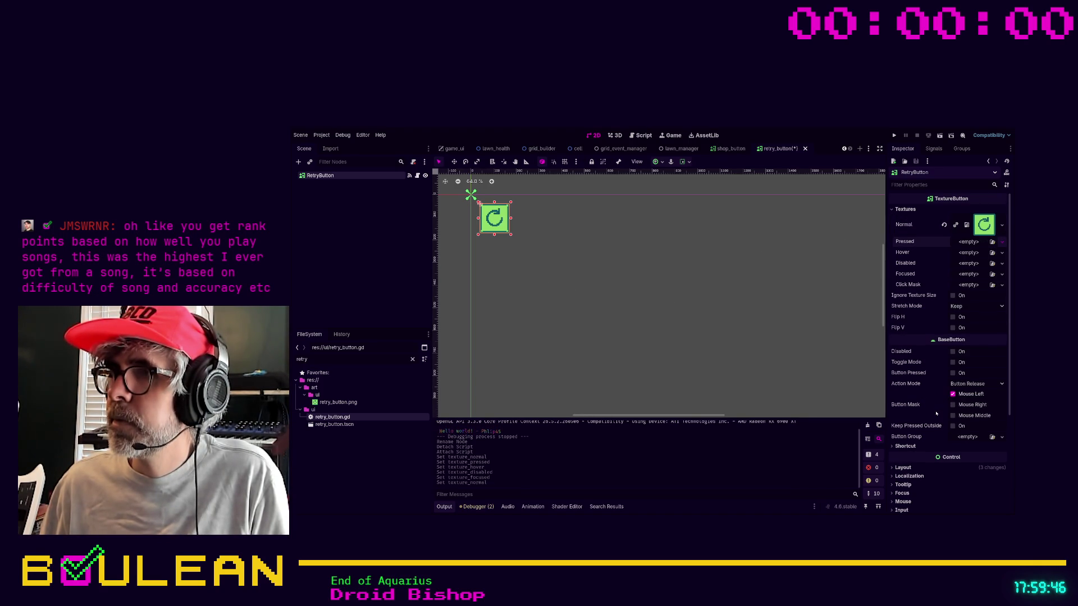
pyautogui.hotkey('ctrl', 'z')
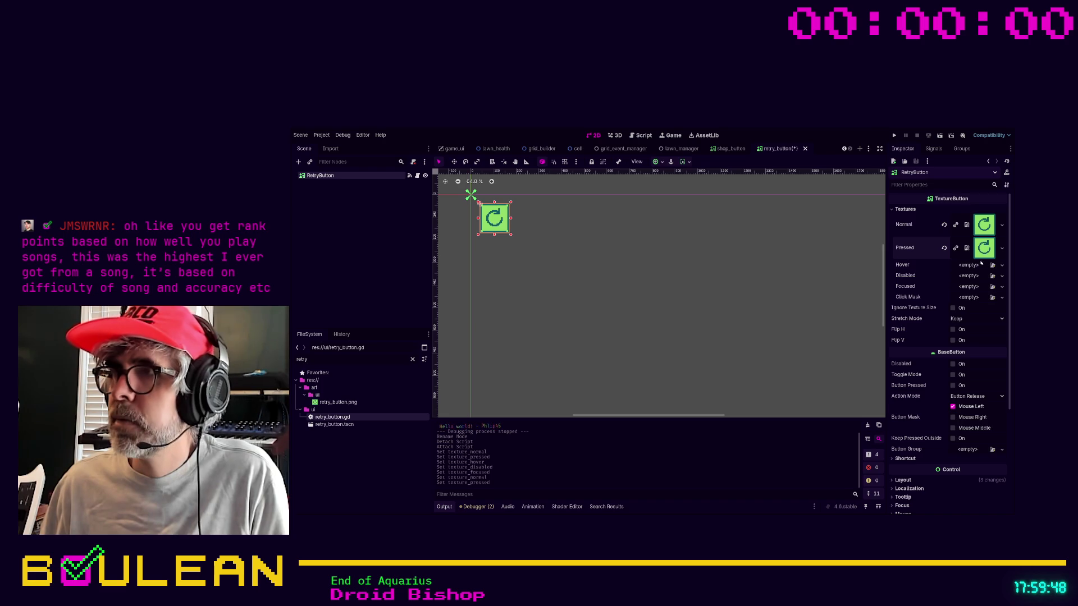
pyautogui.moveTo(988, 253); pyautogui.dragTo(977, 289)
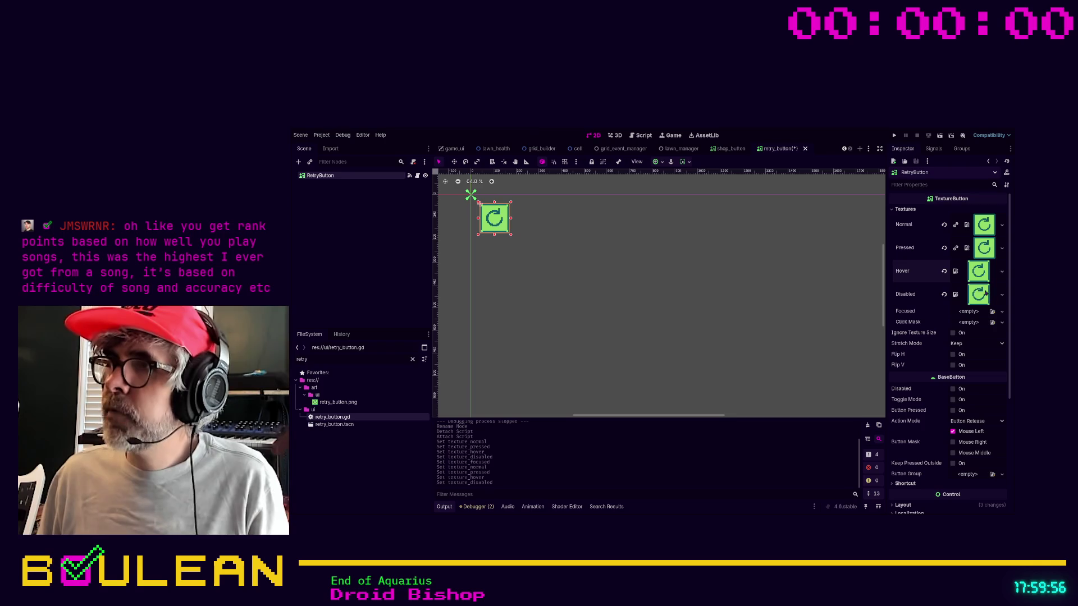
pyautogui.moveTo(978, 293); pyautogui.dragTo(980, 312)
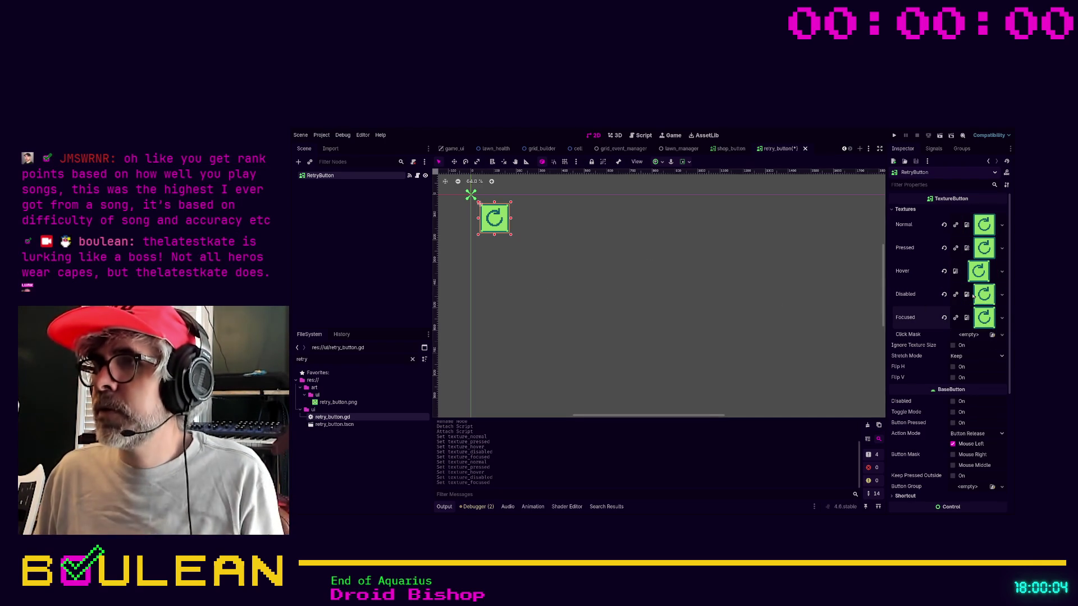
pyautogui.click(568, 275)
pyautogui.hotkey('ctrl', 's')
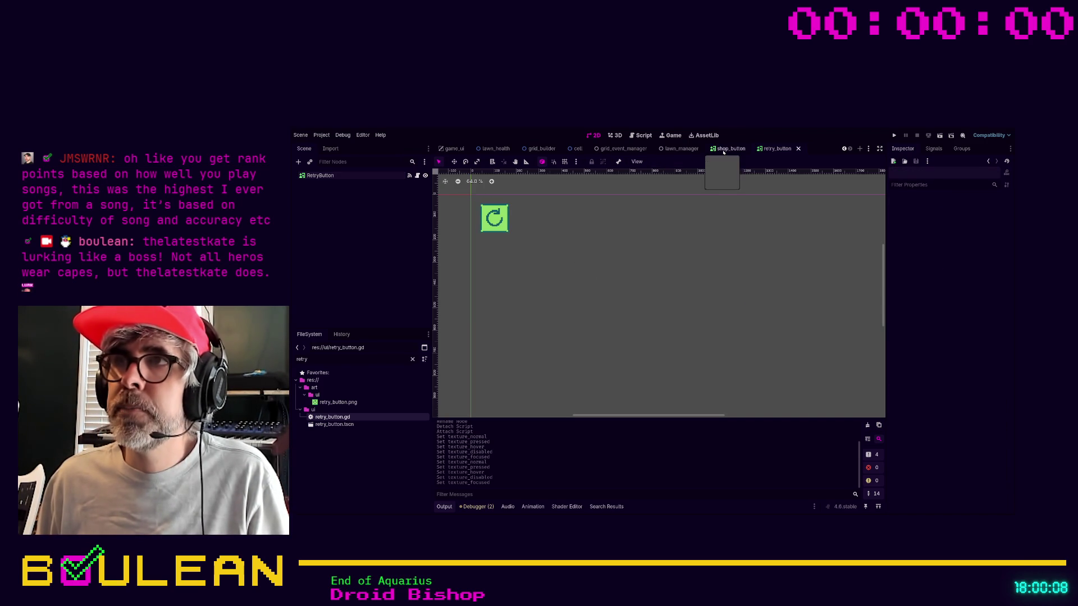
# In game_ui, delete the old RetryButton and add a retry_button.tscn instance beside ShopButton.
pyautogui.click(453, 149)
pyautogui.click(337, 257)
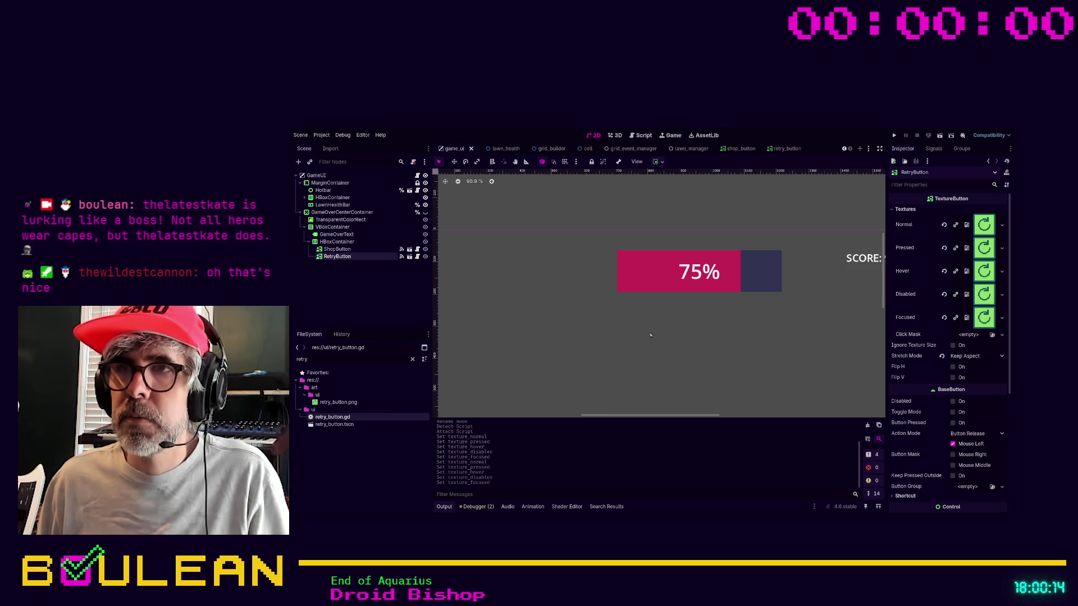
pyautogui.press('Delete')
pyautogui.click(331, 425)
pyautogui.moveTo(325, 427)
pyautogui.mouseDown()
pyautogui.moveTo(346, 296)
pyautogui.moveTo(340, 251)
pyautogui.mouseUp()
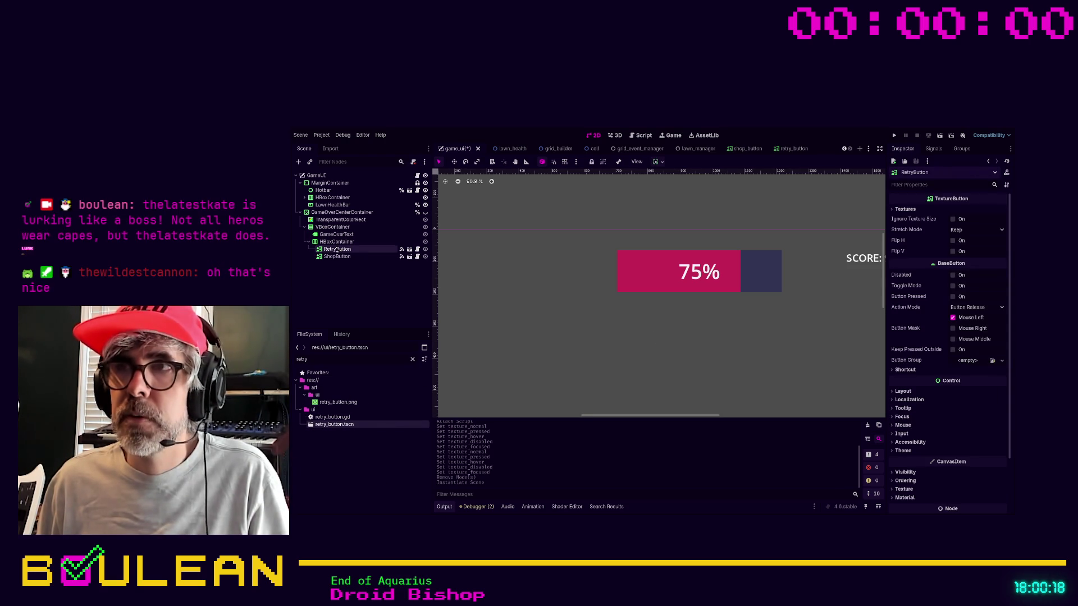
# Make the hidden GameOverCenterContainer overlay visible to preview the game-over buttons.
pyautogui.click(425, 214)
pyautogui.scroll(-3, 748, 289)
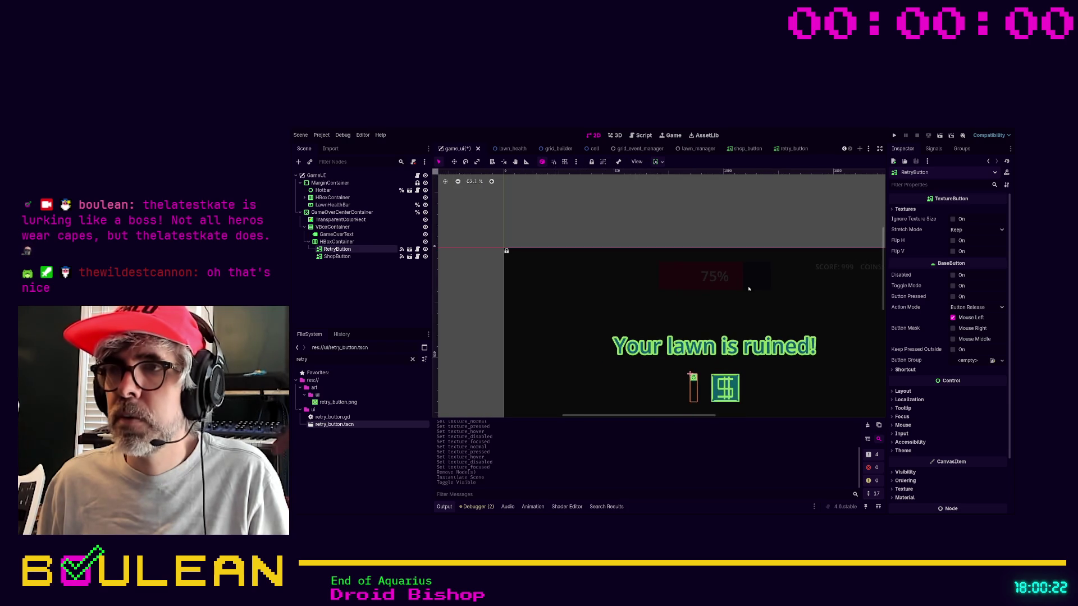
pyautogui.scroll(2, 748, 289)
pyautogui.moveTo(882, 292); pyautogui.dragTo(883, 317)
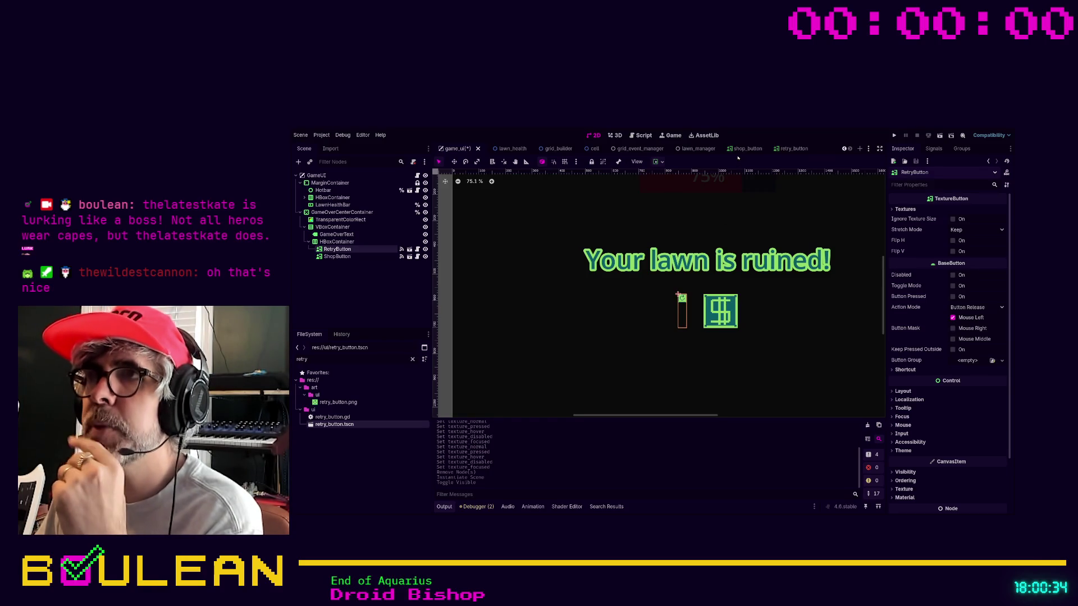
pyautogui.click(744, 149)
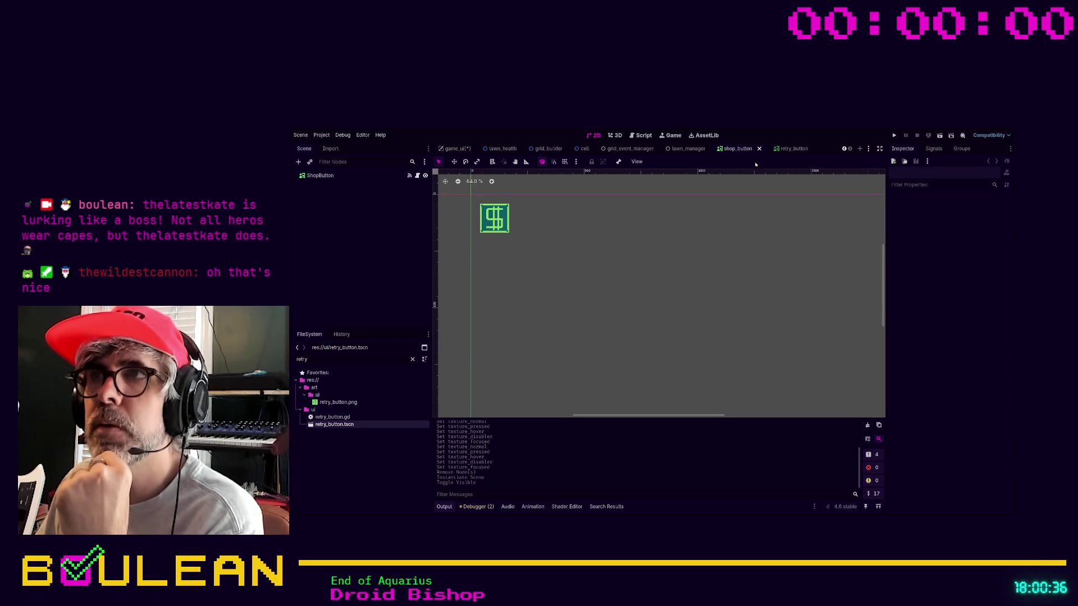
# Compare the retry_button and shop_button scenes side by side.
pyautogui.click(784, 150)
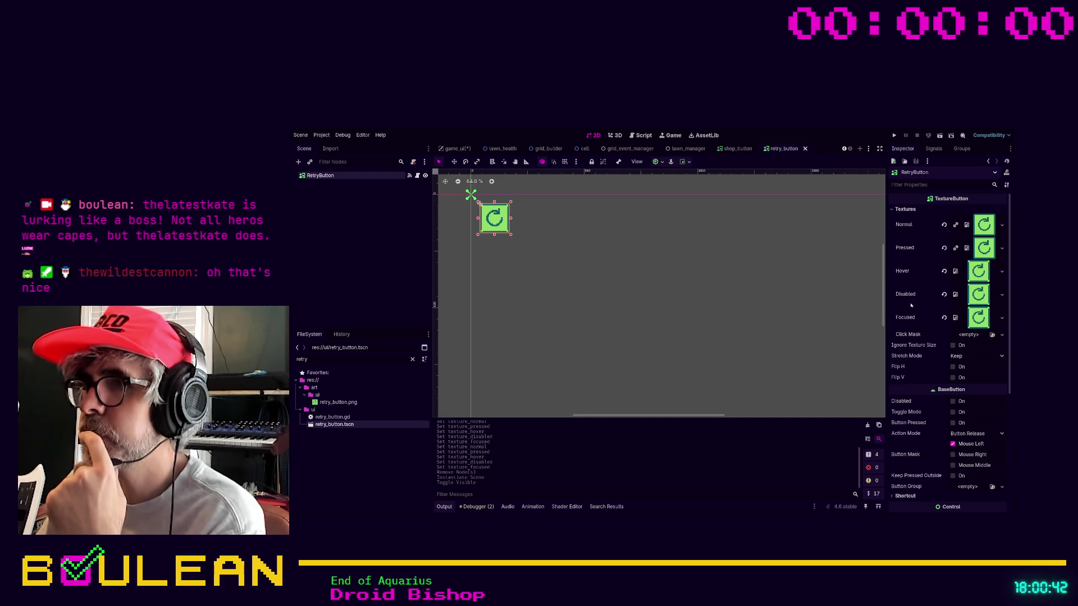
pyautogui.click(736, 149)
pyautogui.click(779, 151)
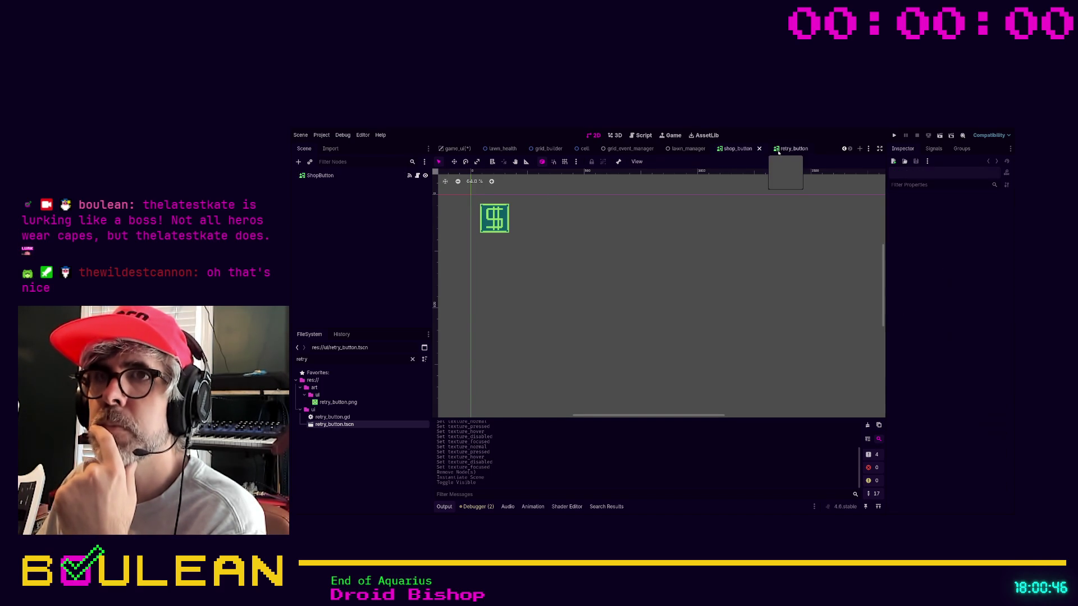
pyautogui.click(736, 149)
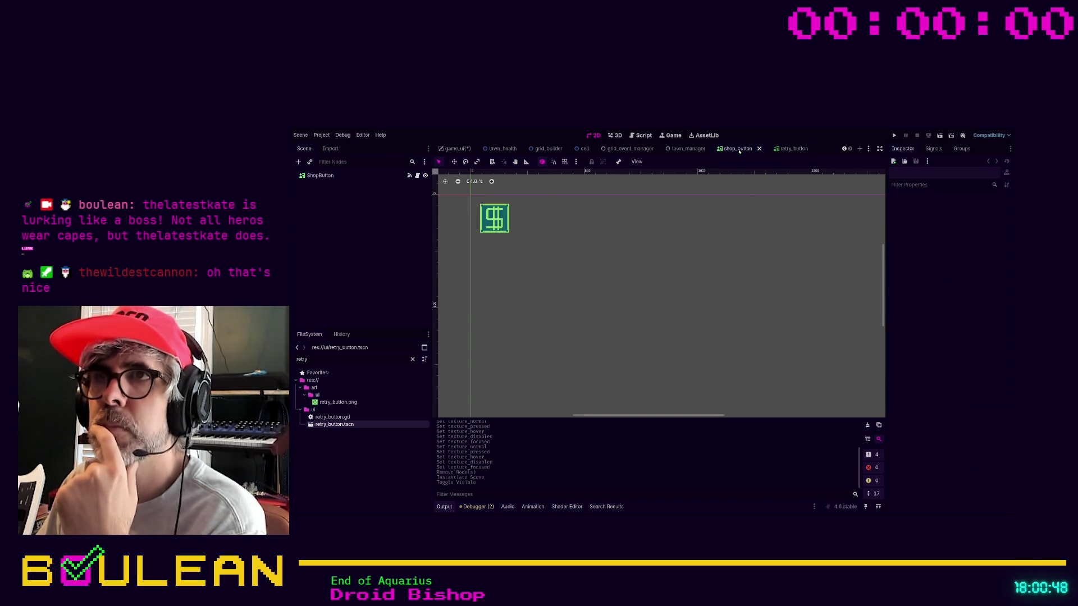
# Compare ShopButton and RetryButton settings in game_ui, then select the shop_button scene's ShopButton root.
pyautogui.click(456, 149)
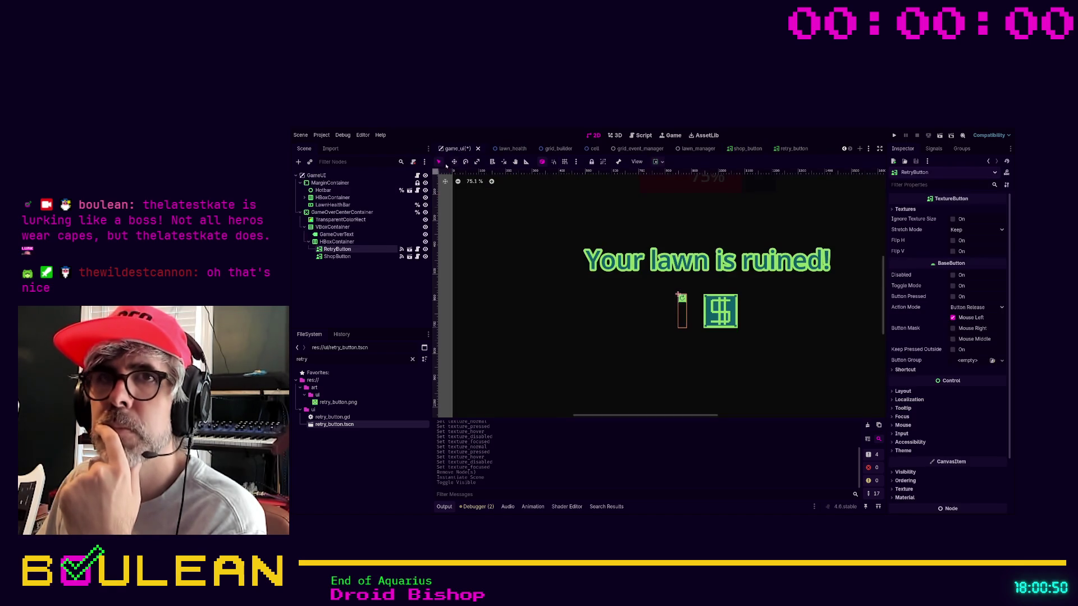
pyautogui.click(348, 256)
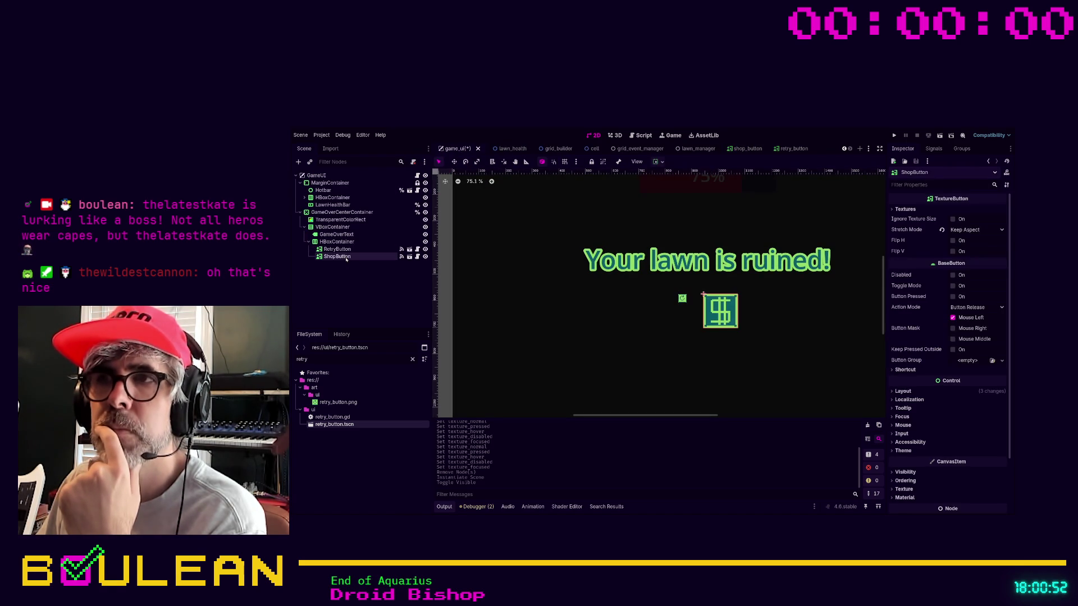
pyautogui.click(348, 251)
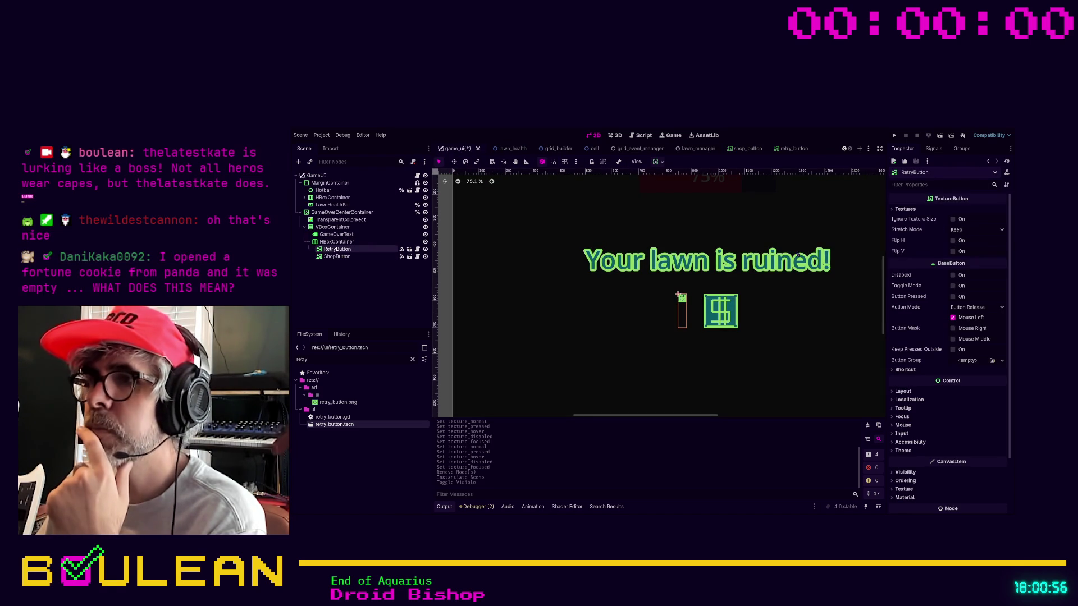
pyautogui.scroll(-3, 937, 273)
pyautogui.scroll(3, 937, 273)
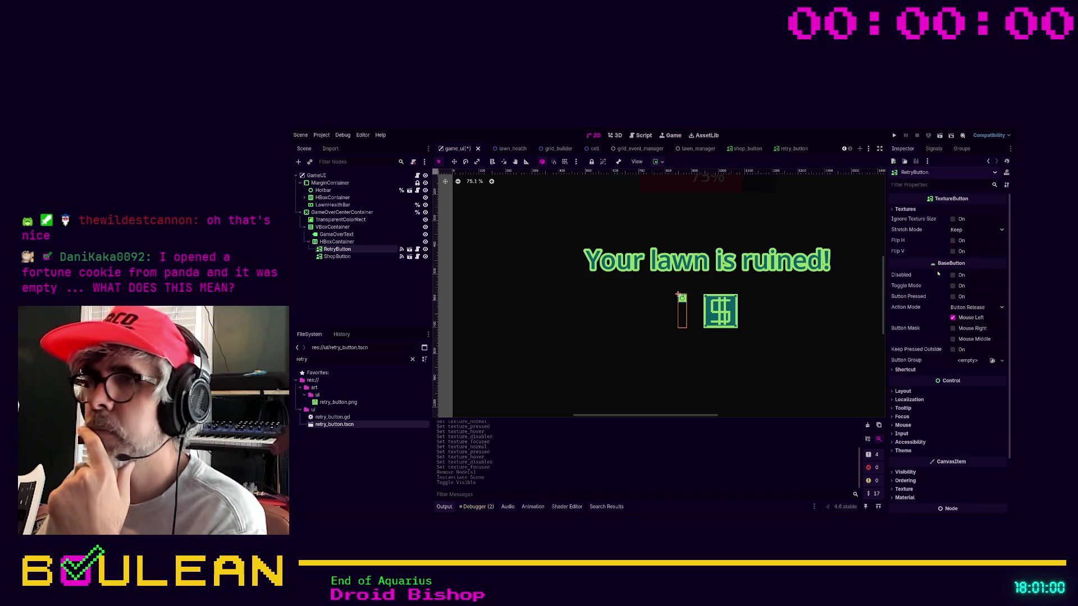
pyautogui.click(349, 258)
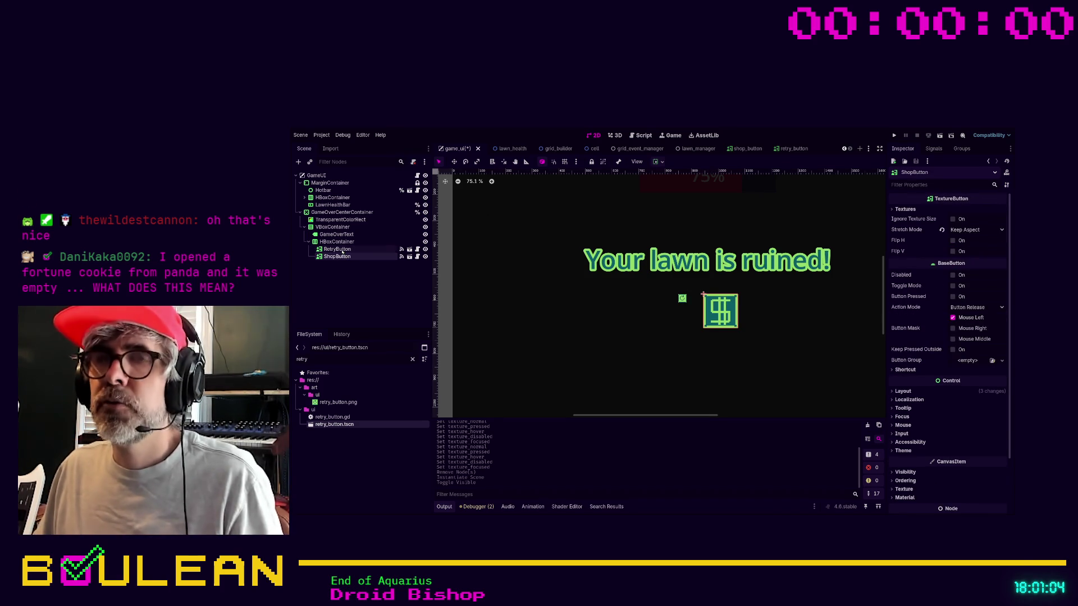
pyautogui.click(342, 251)
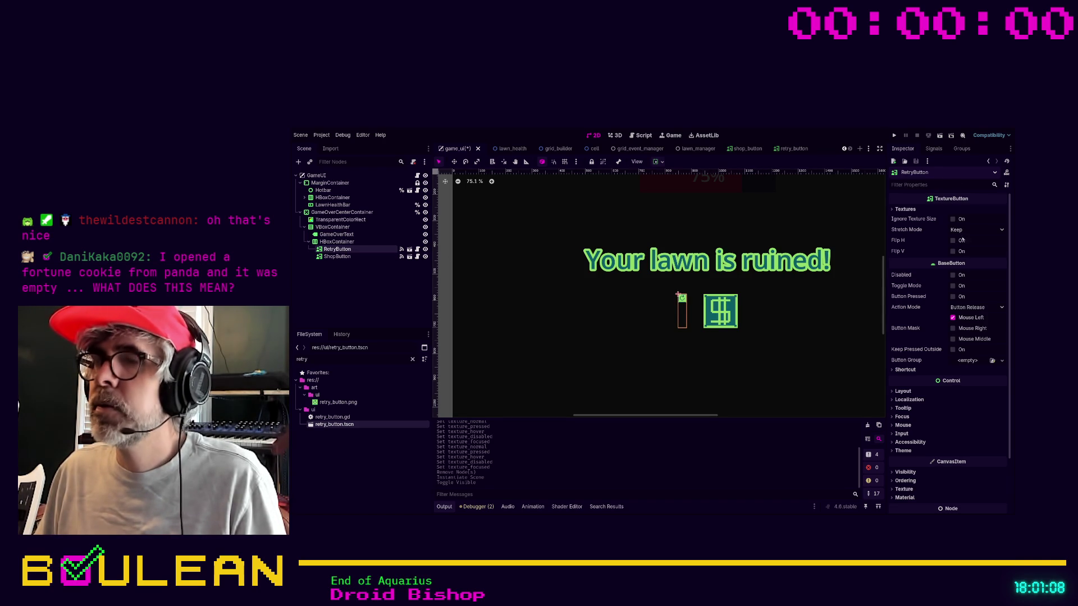
pyautogui.click(747, 149)
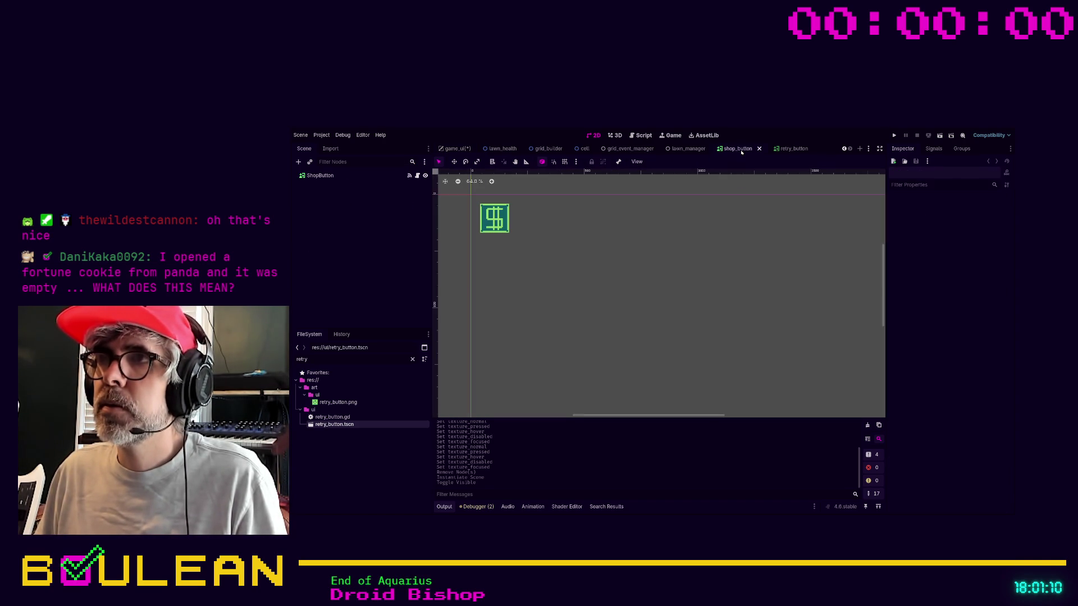
pyautogui.click(331, 176)
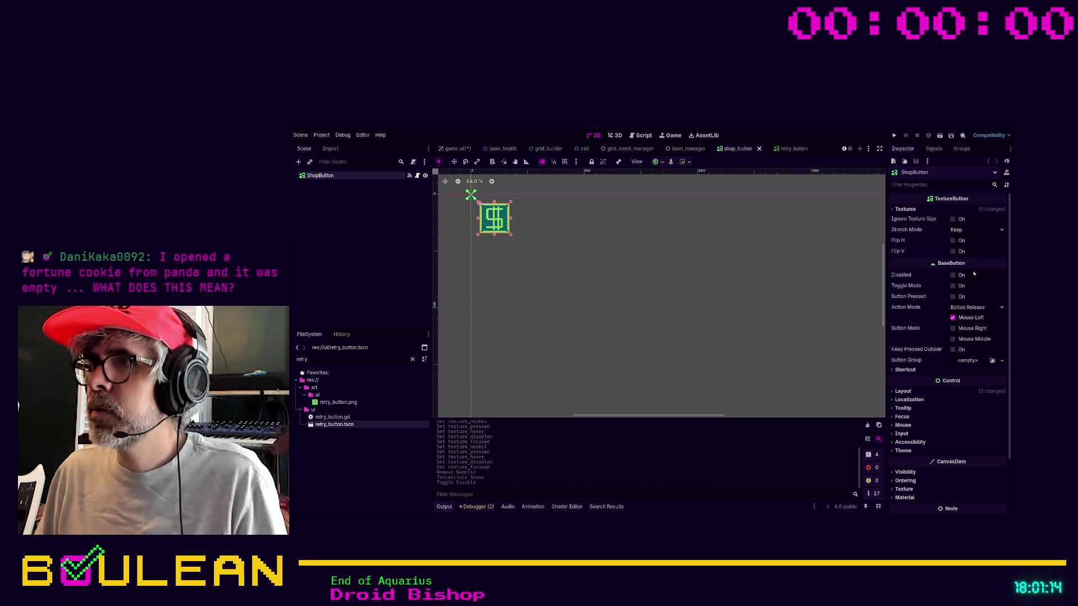
# Filter the shop button's properties for 'stre', set Stretch Mode to Keep Aspect, and save.
pyautogui.click(933, 185)
pyautogui.write('stre')
pyautogui.click(959, 211)
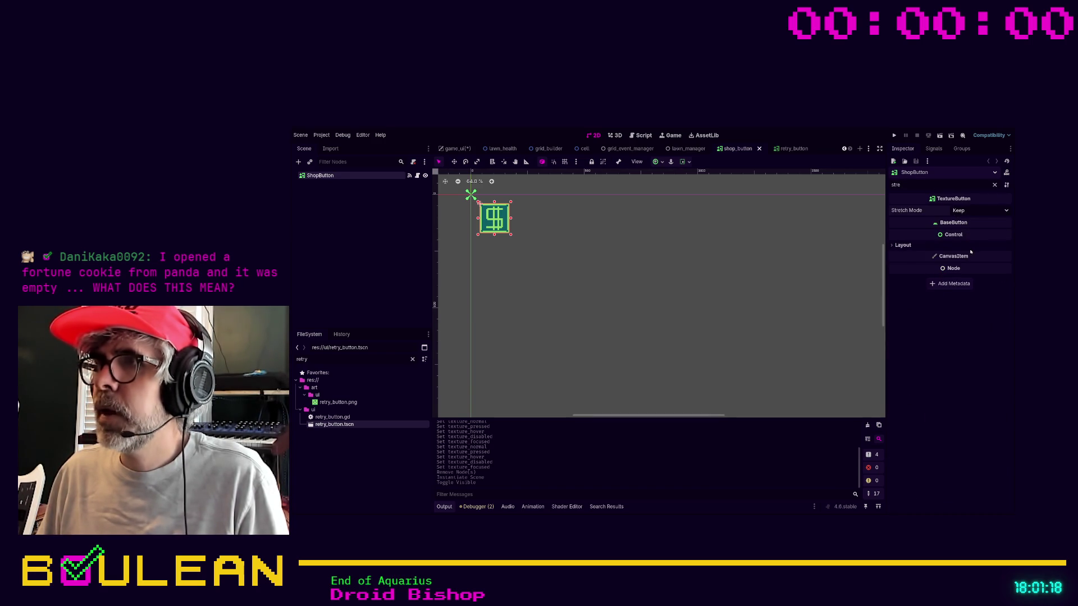
pyautogui.hotkey('ctrl', 's')
# Set the retry button's Stretch Mode to Keep Aspect, save it, and go back to game_ui.
pyautogui.click(786, 148)
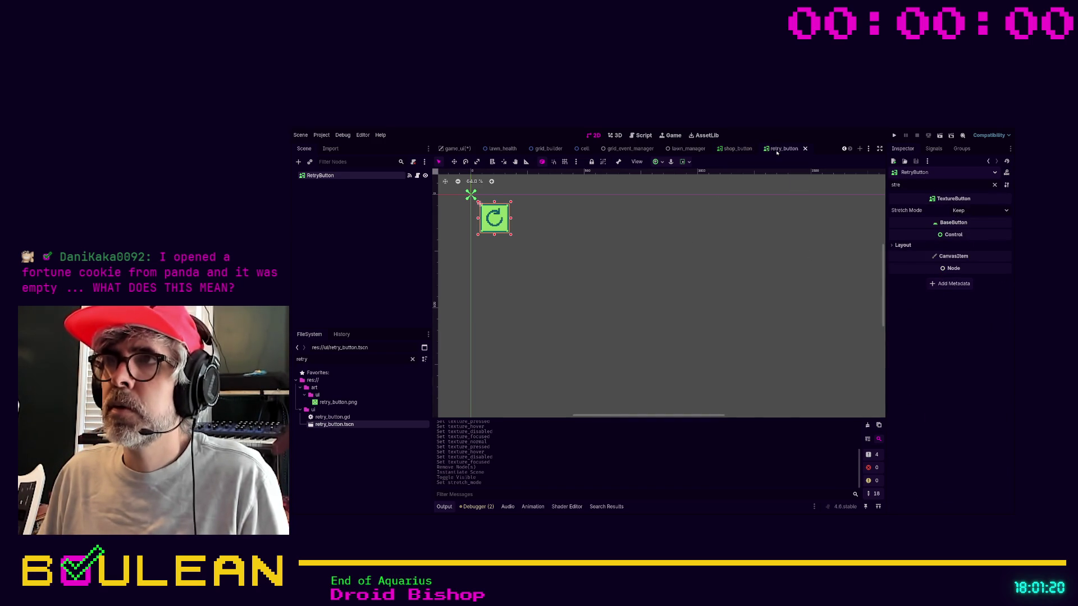
pyautogui.click(979, 210)
pyautogui.click(970, 268)
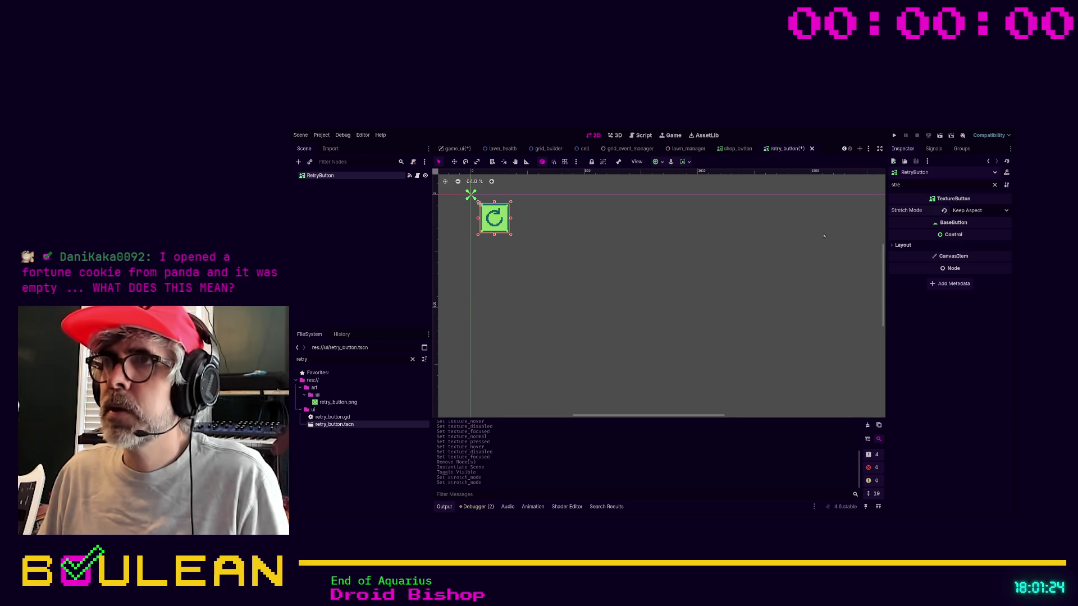
pyautogui.hotkey('ctrl', 's')
pyautogui.click(458, 150)
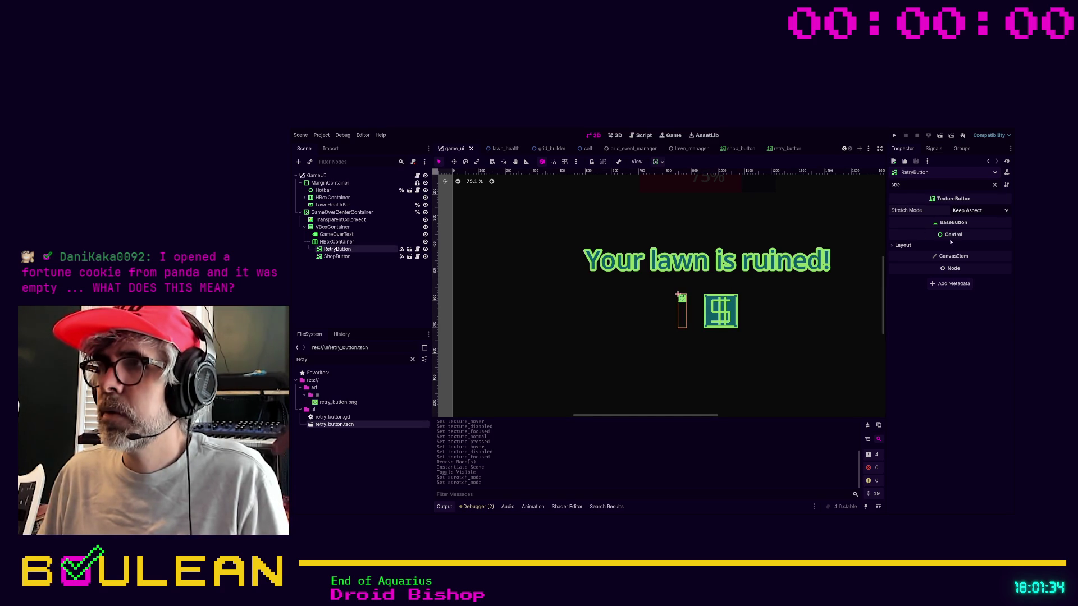
# Try Tile for RetryButton's stretch mode, revert it to Keep Aspect, and save game_ui.
pyautogui.click(359, 258)
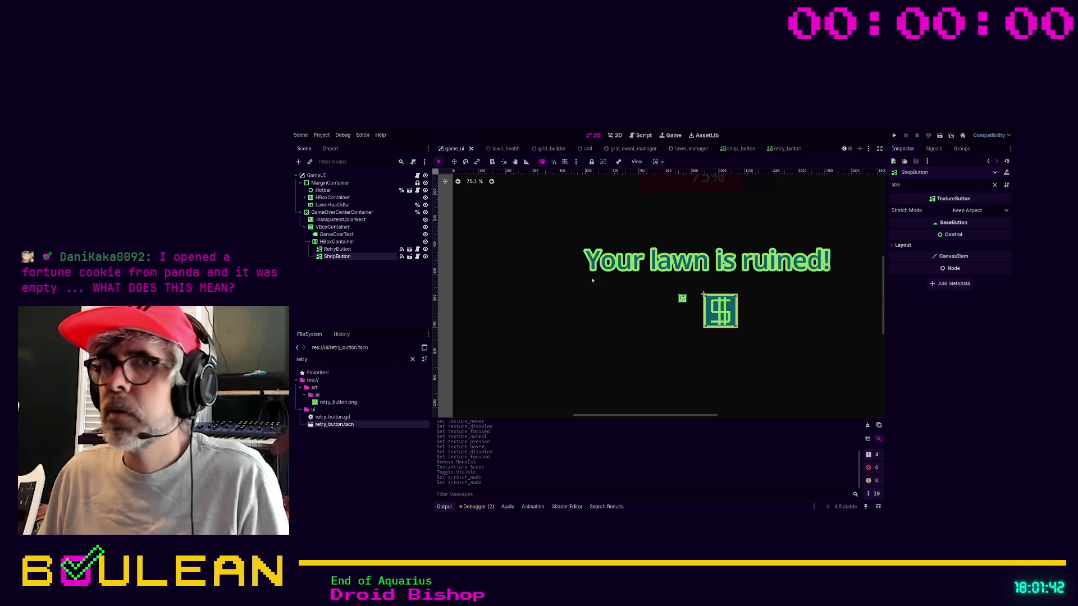
pyautogui.click(682, 299)
pyautogui.click(970, 211)
pyautogui.click(965, 230)
pyautogui.click(944, 211)
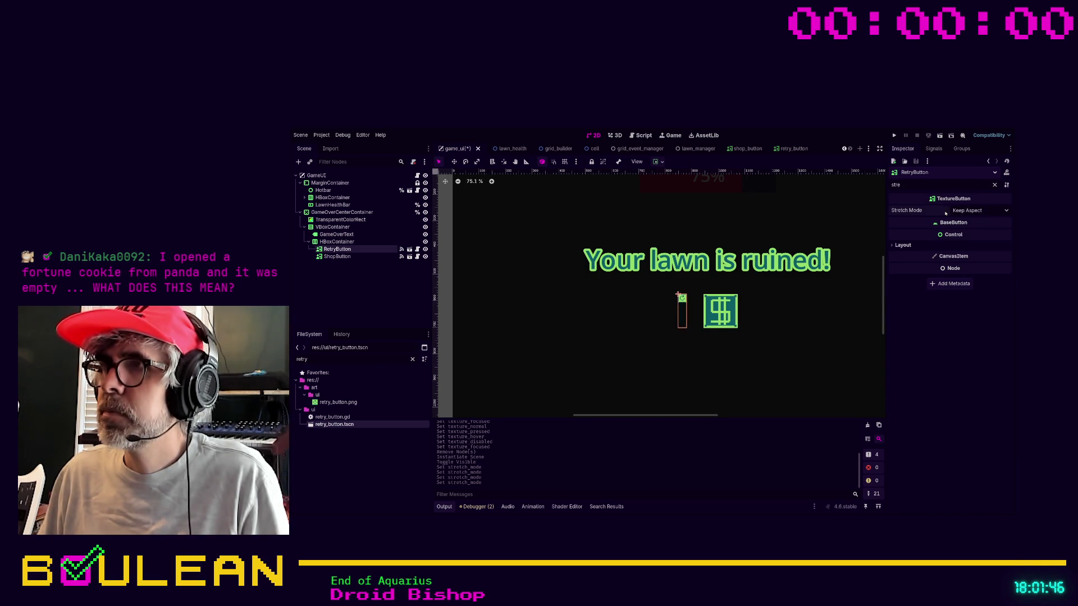
pyautogui.hotkey('ctrl', 's')
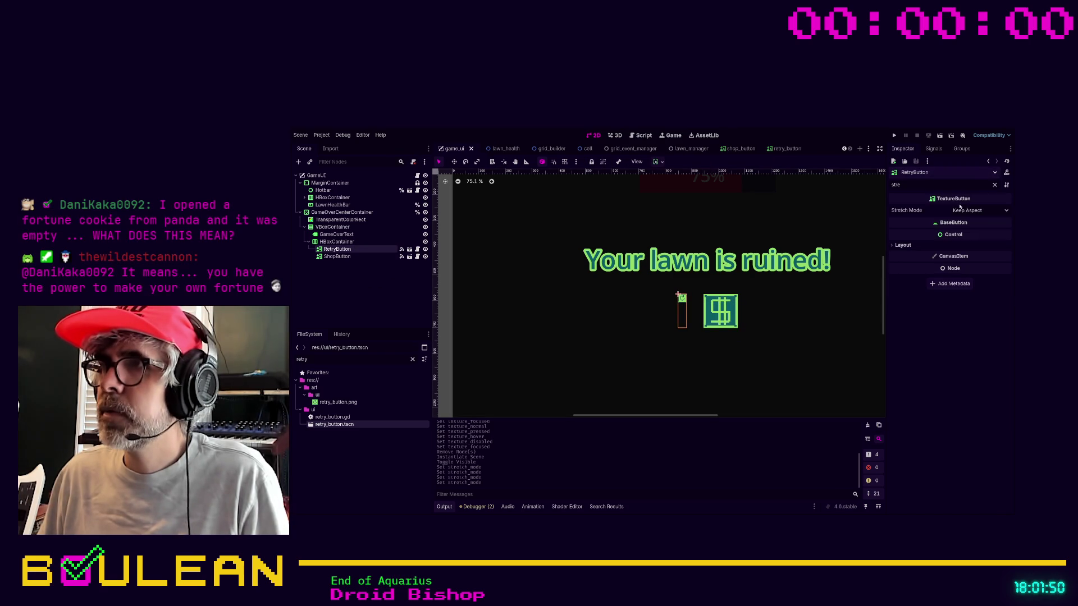
# Inspect RetryButton's Layout and Container Sizing properties with the Inspector filter cleared.
pyautogui.click(905, 245)
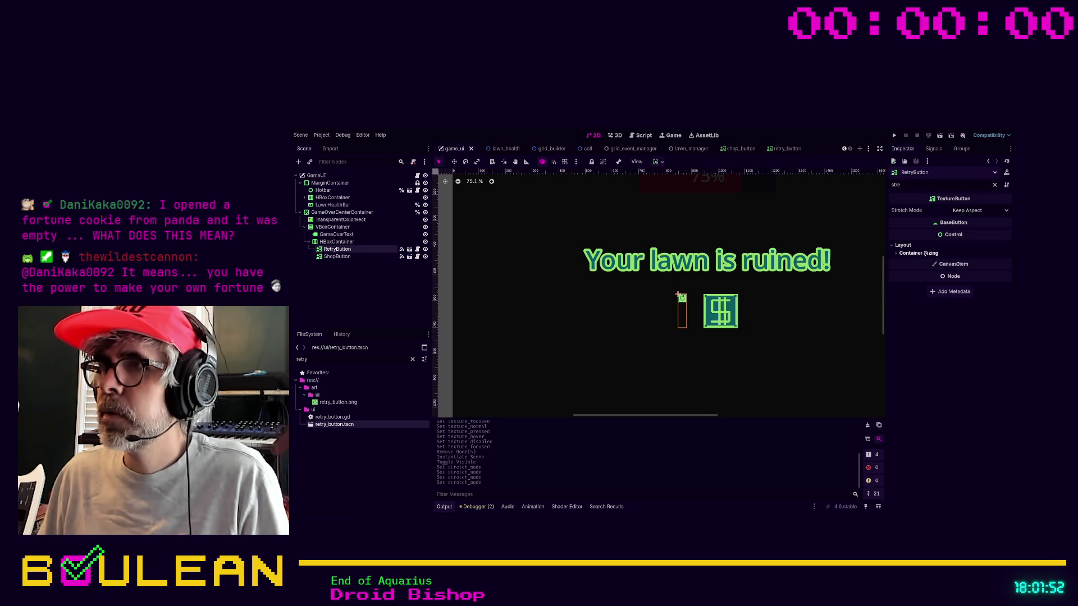
pyautogui.click(921, 254)
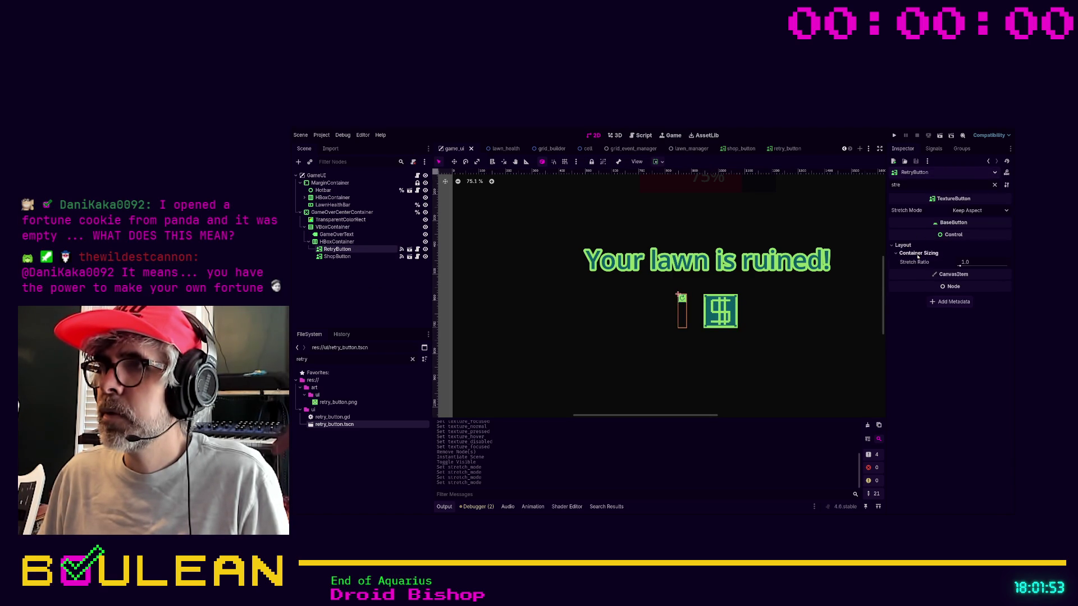
pyautogui.click(995, 186)
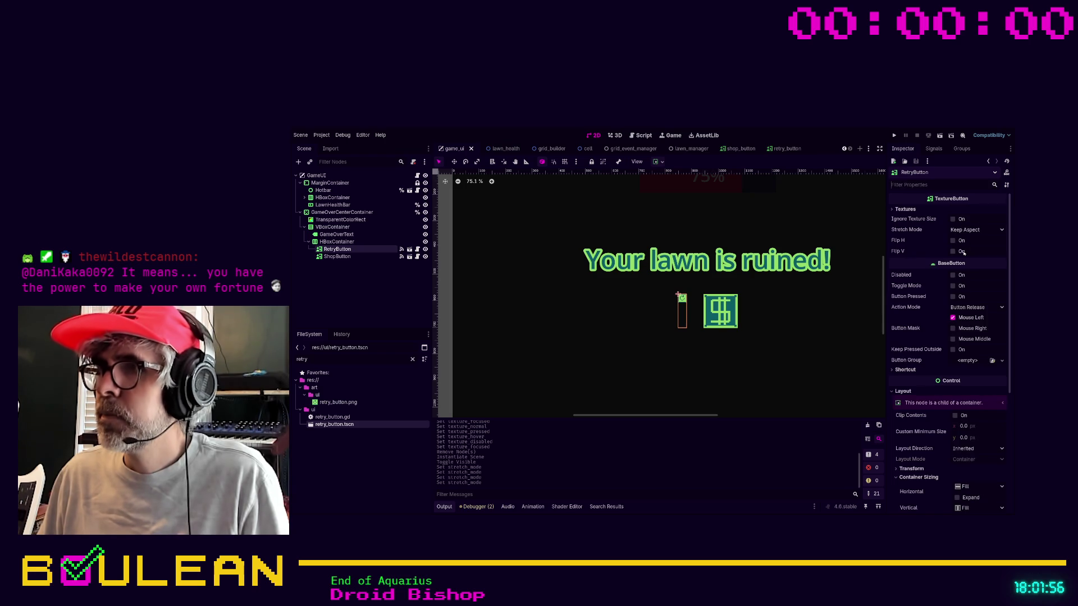
pyautogui.scroll(-4, 964, 253)
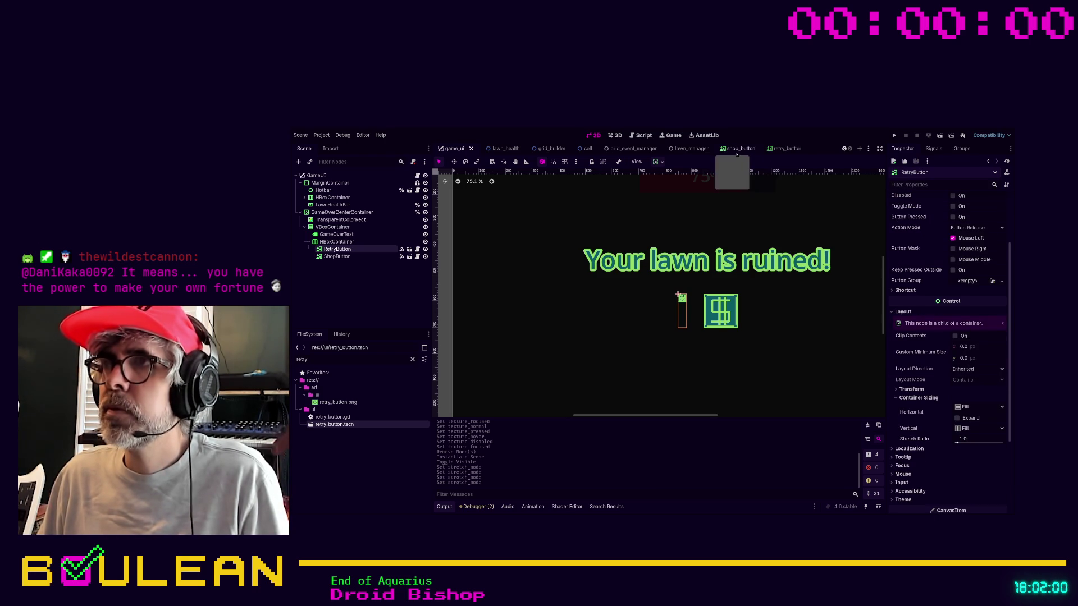
# In retry_button, filter for 'conta', enable horizontal and vertical Expand, and save.
pyautogui.click(761, 152)
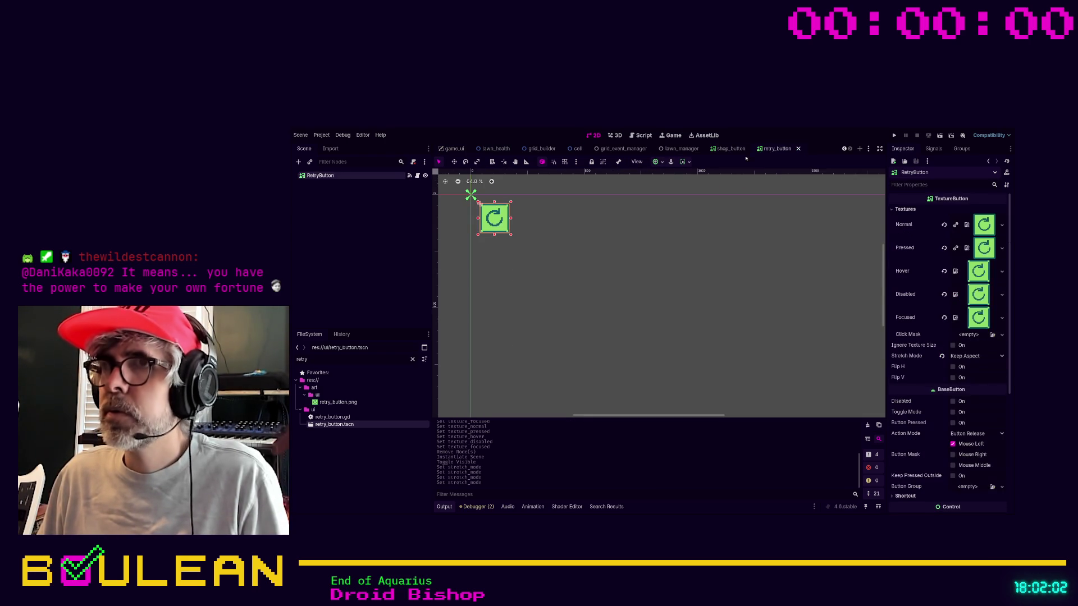
pyautogui.click(926, 185)
pyautogui.write('conta')
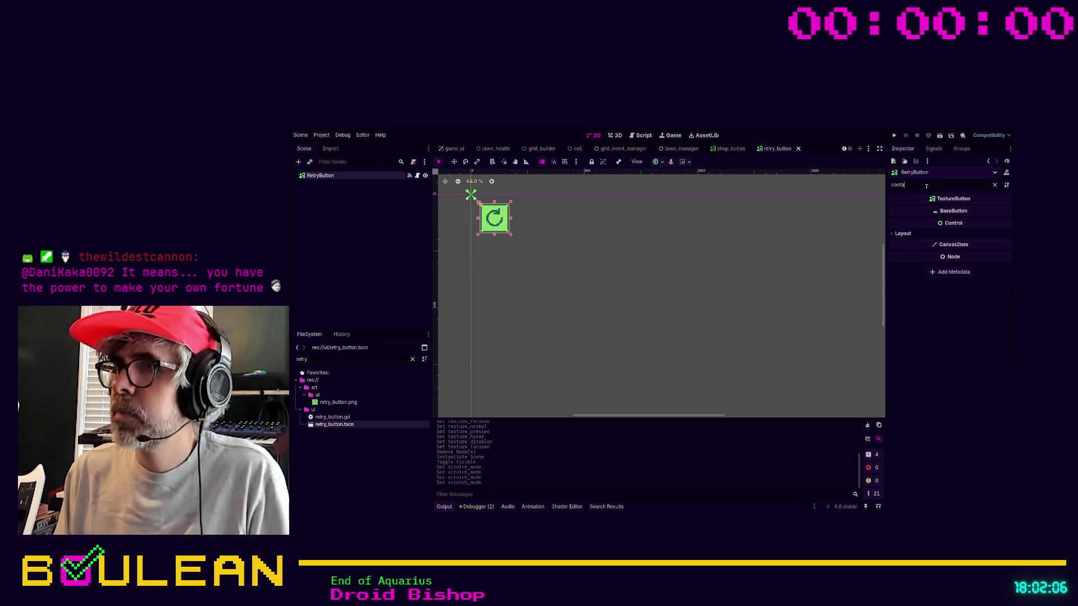
pyautogui.click(902, 234)
pyautogui.click(918, 242)
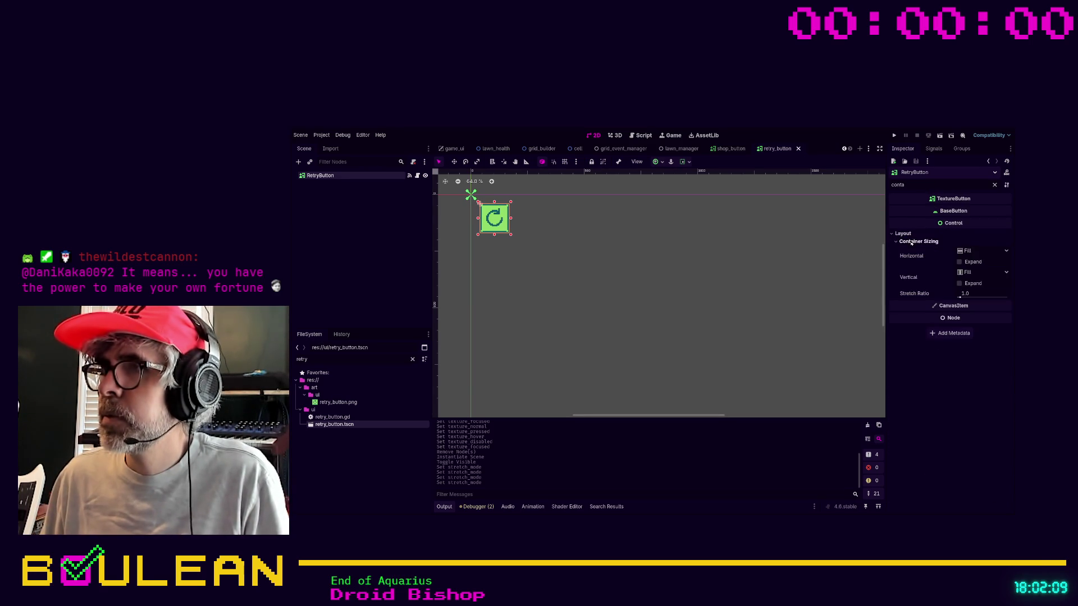
pyautogui.click(960, 262)
pyautogui.click(960, 284)
pyautogui.hotkey('ctrl', 's')
pyautogui.click(454, 148)
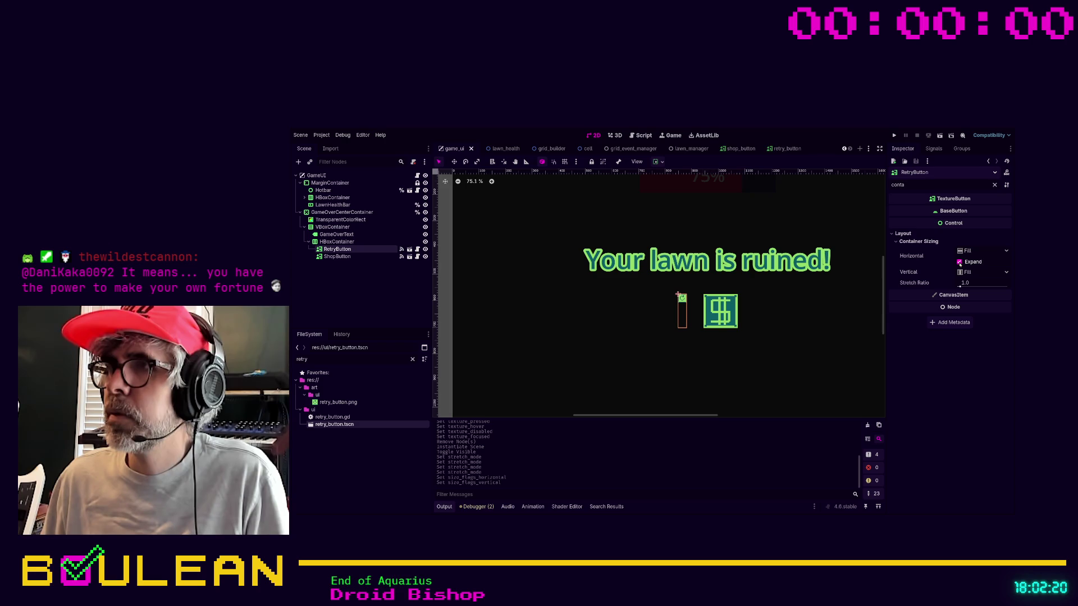
# Turn the retry button's horizontal and vertical Expand off, then check shop_button's container sizing.
pyautogui.click(780, 149)
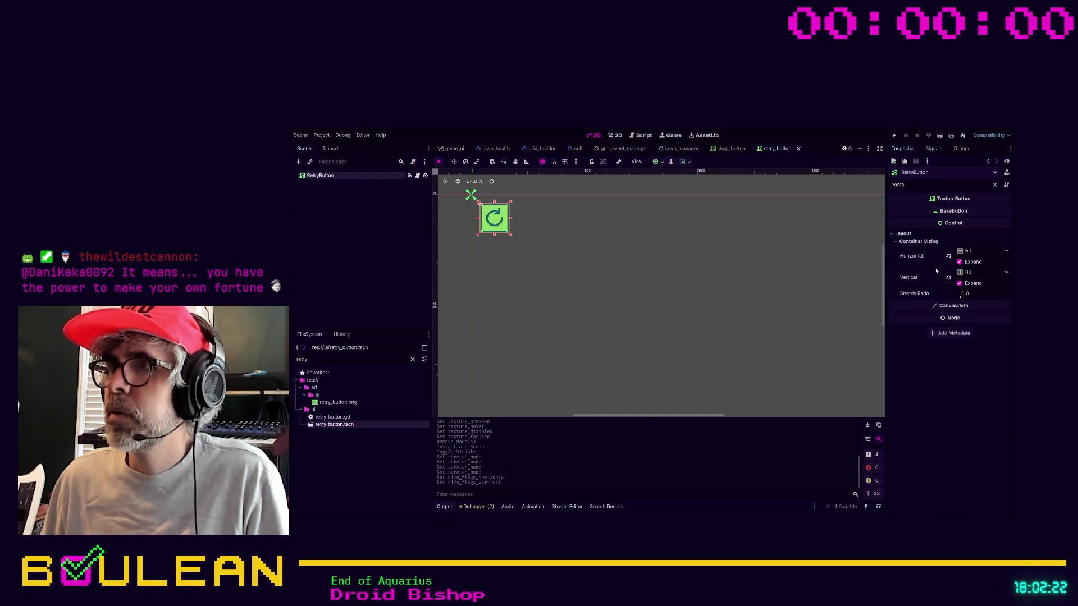
pyautogui.click(961, 261)
pyautogui.click(961, 283)
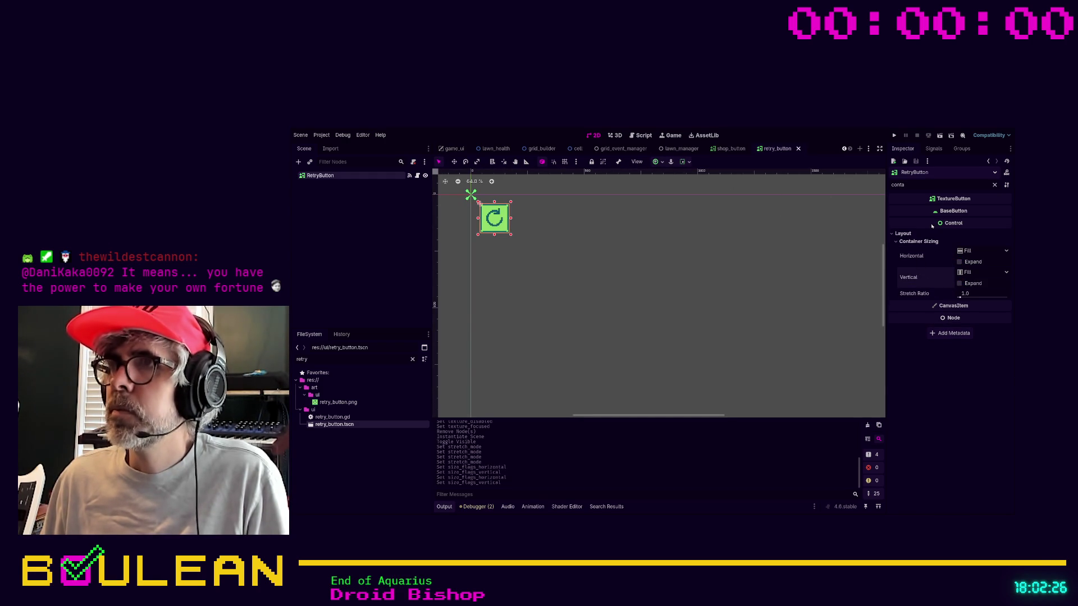
pyautogui.click(737, 152)
pyautogui.click(902, 234)
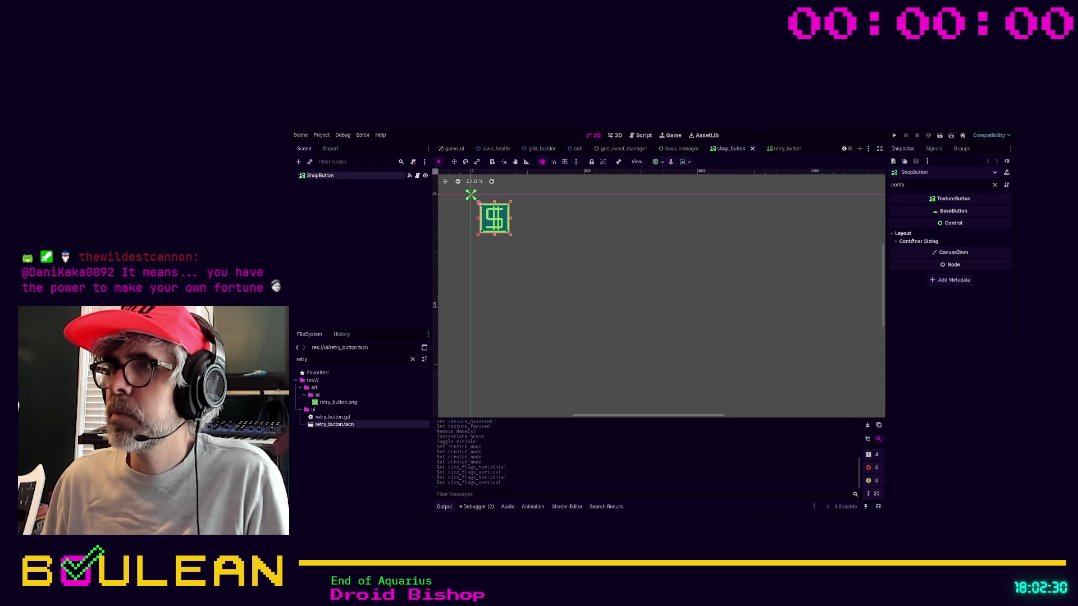
pyautogui.click(911, 242)
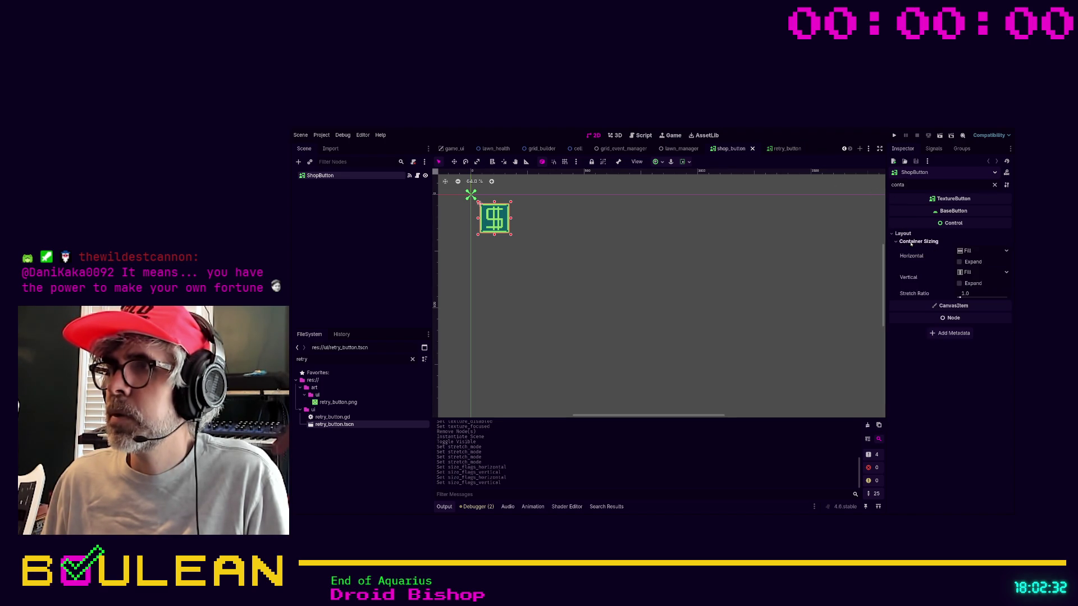
# Filter for 'scale' to compare both buttons' 4.0 transform scale, and save retry_button.
pyautogui.doubleClick(906, 189)
pyautogui.write('sca')
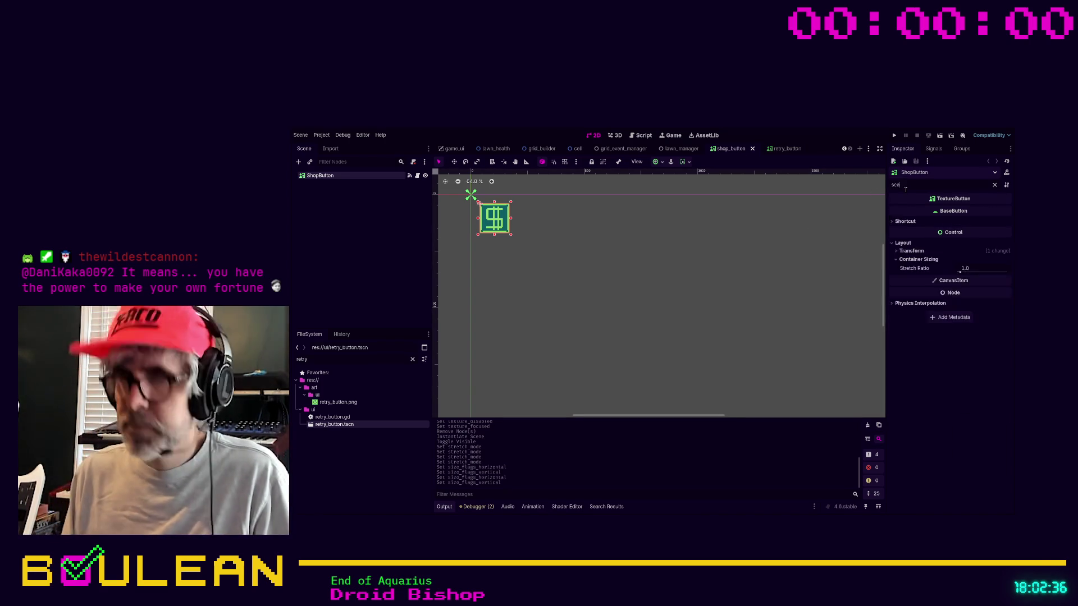
pyautogui.write('le')
pyautogui.click(903, 243)
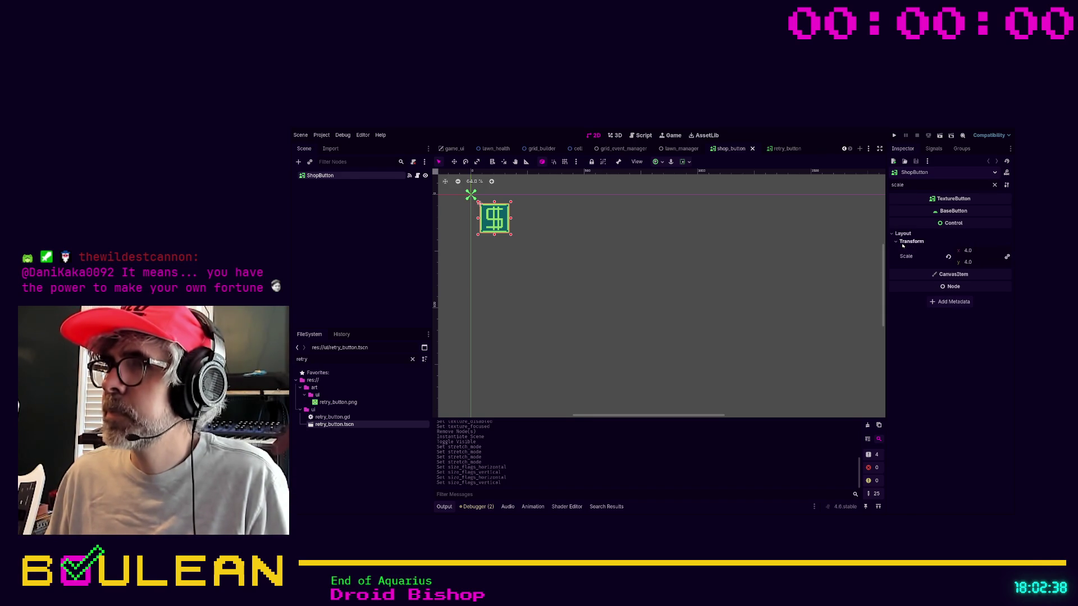
pyautogui.click(780, 149)
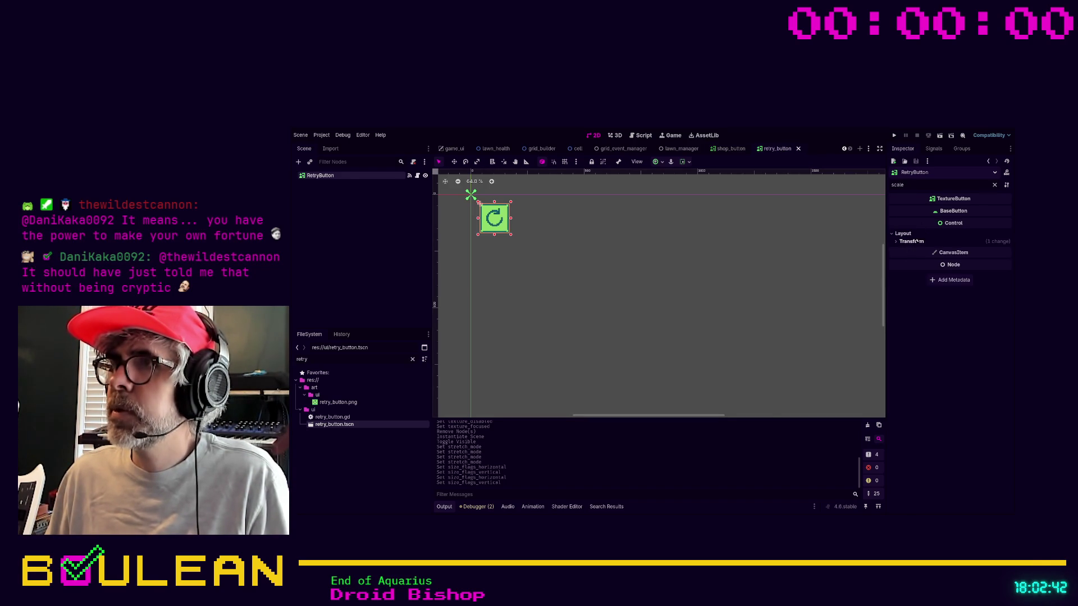
pyautogui.click(910, 241)
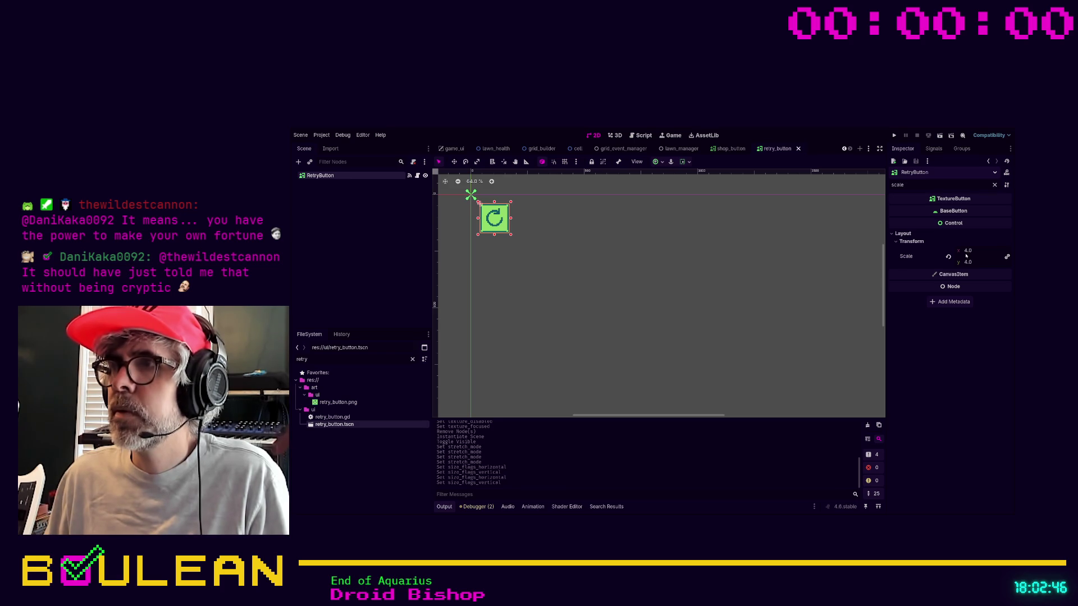
pyautogui.hotkey('ctrl', 's')
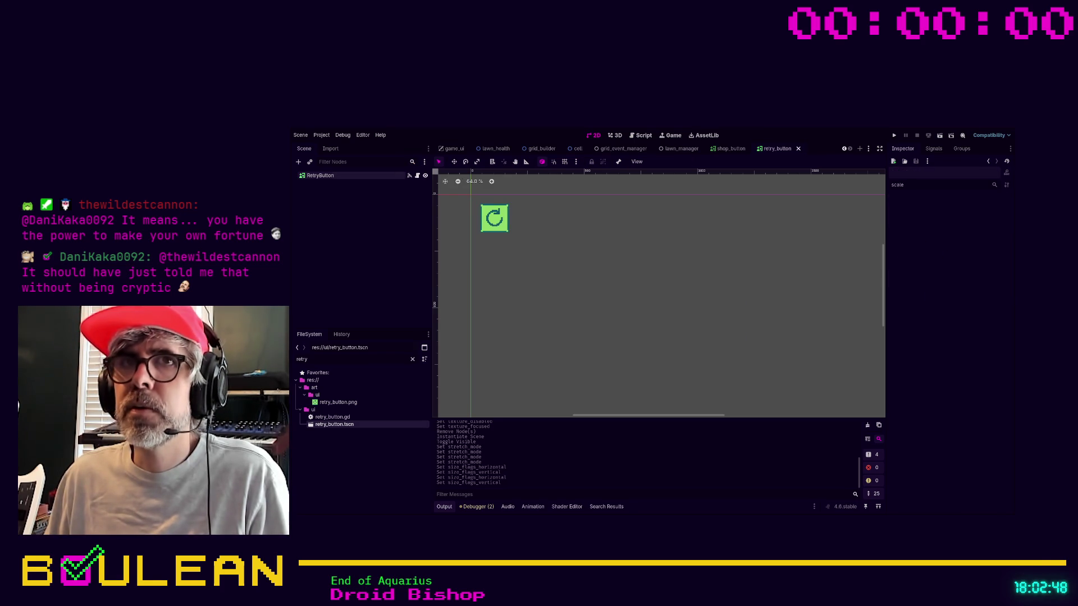
pyautogui.click(453, 149)
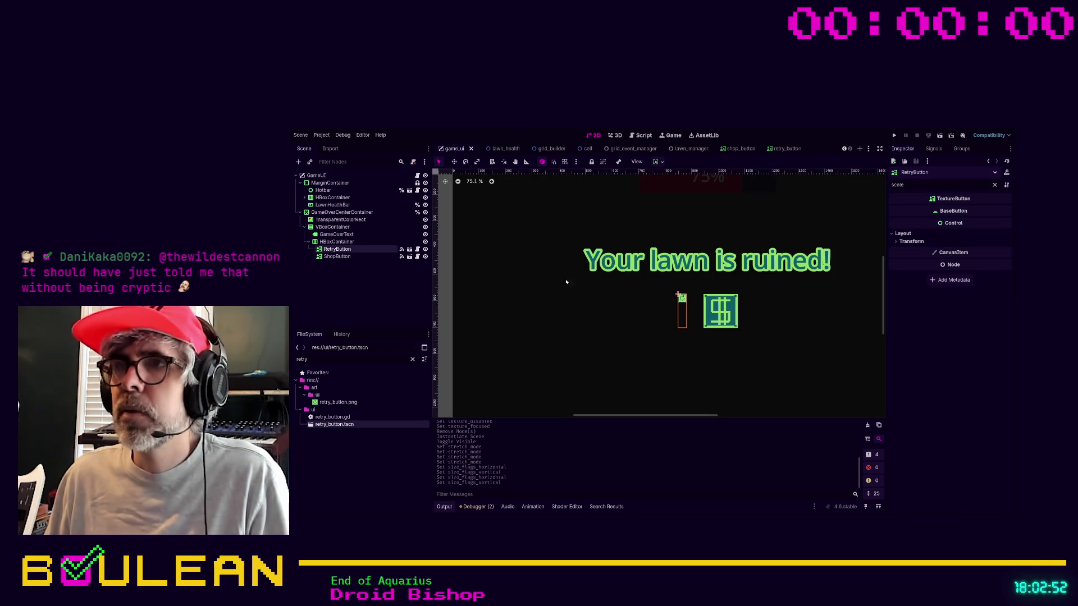
# Delete the existing RetryButton node from the game_ui scene.
pyautogui.click(350, 257)
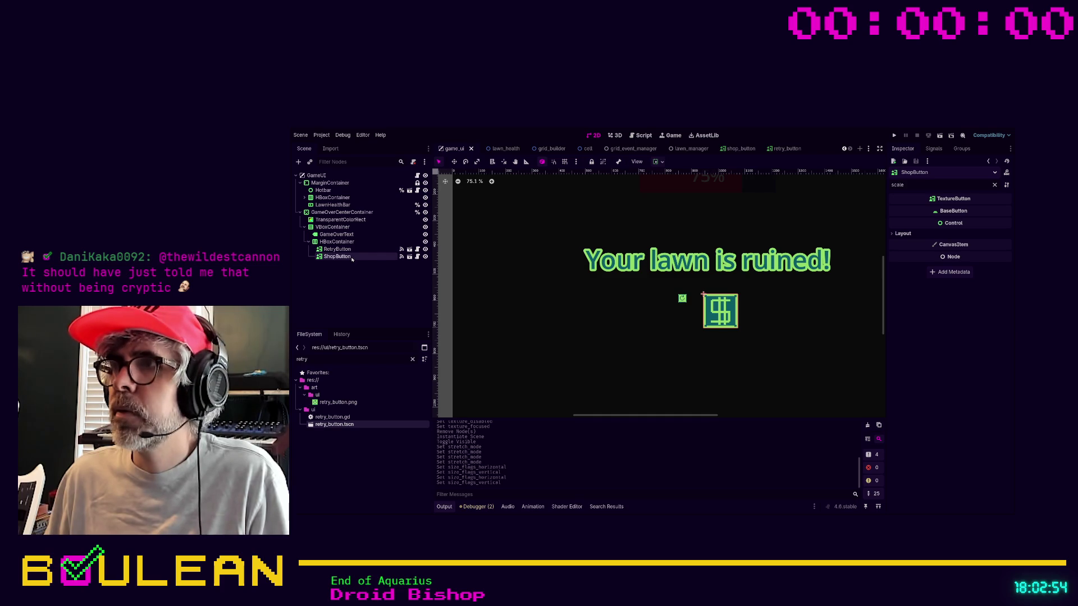
pyautogui.click(994, 185)
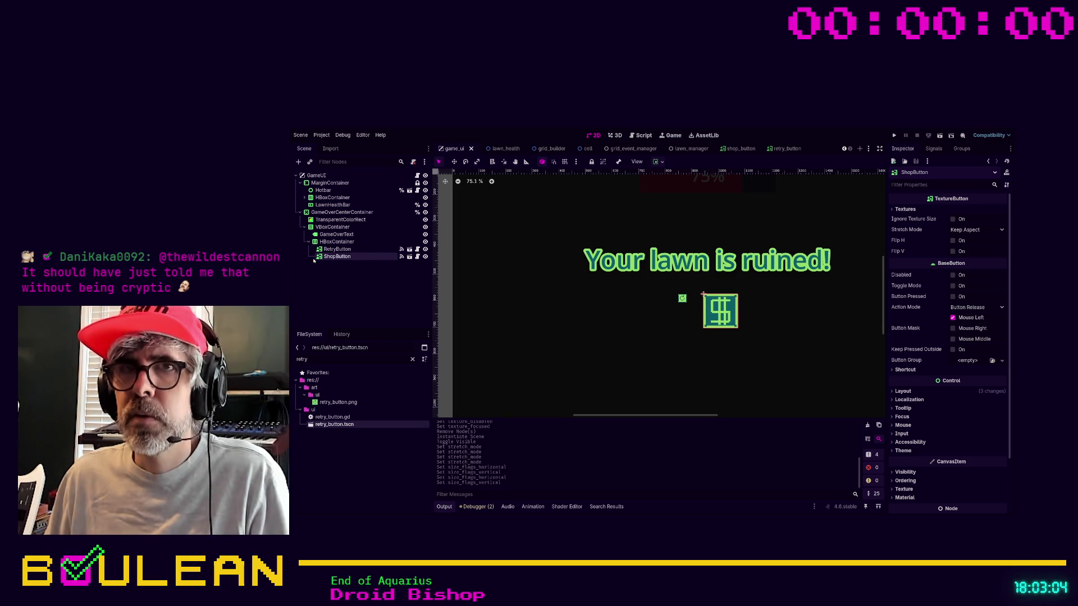
pyautogui.click(334, 249)
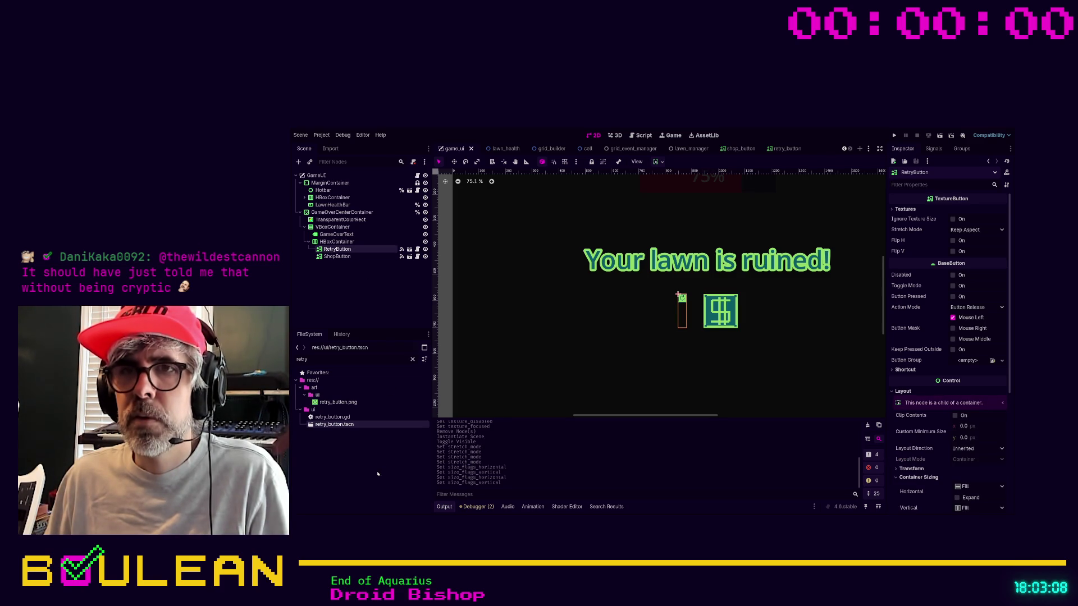
pyautogui.press('Delete')
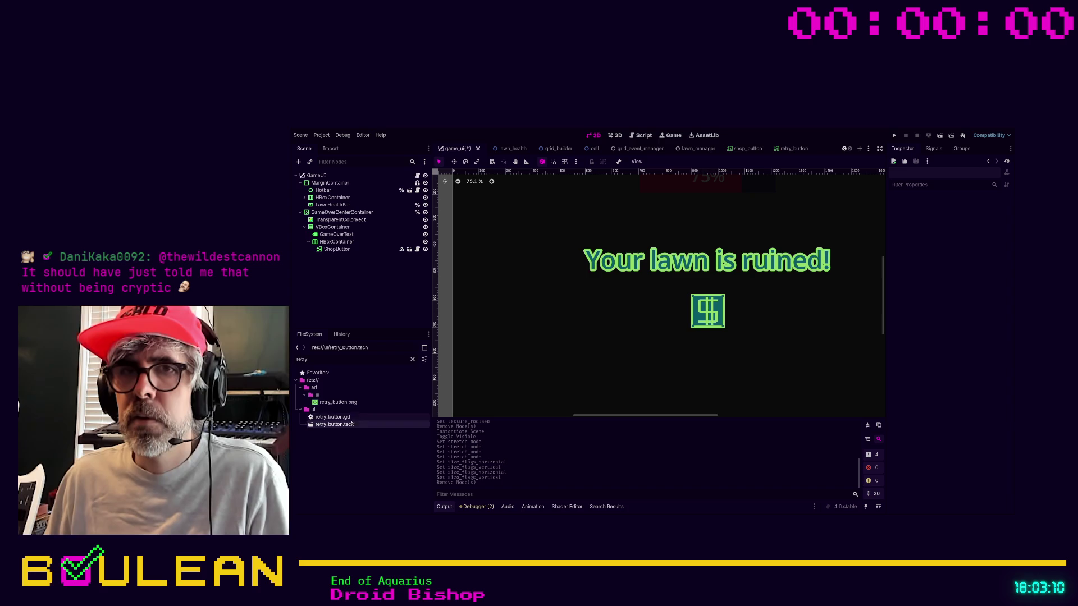
# Instance retry_button.tscn under HBoxContainer and compare both buttons' Layout sections.
pyautogui.moveTo(334, 424); pyautogui.dragTo(344, 249)
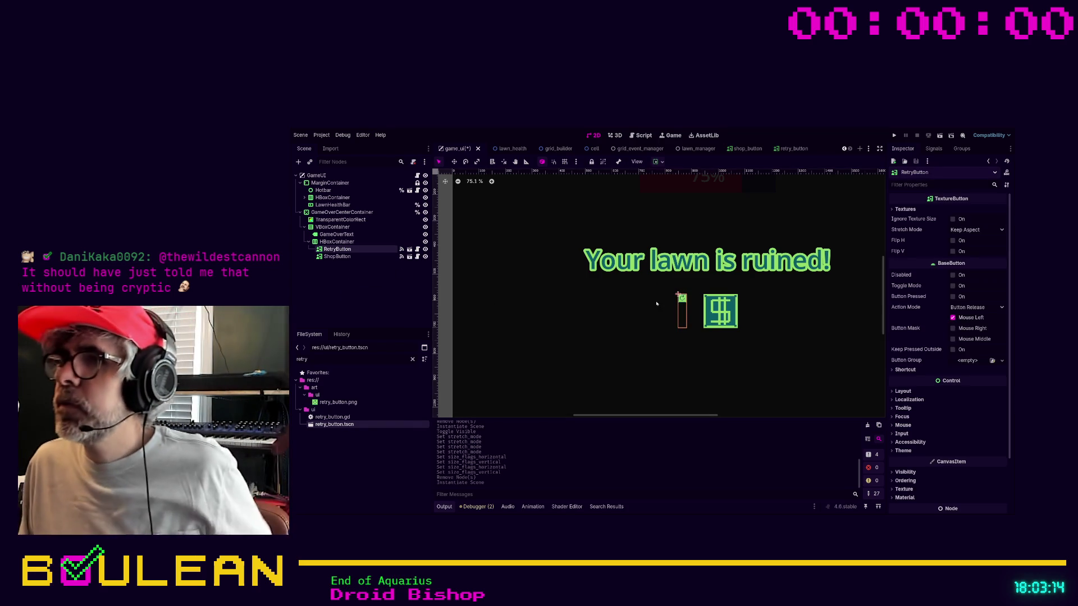
pyautogui.click(901, 391)
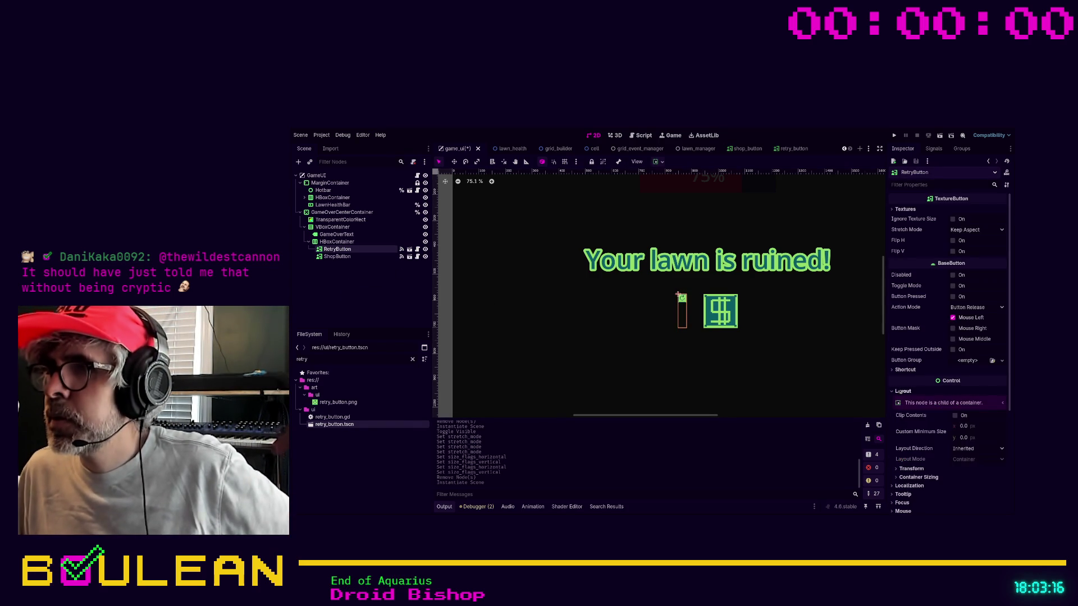
pyautogui.scroll(-2, 952, 377)
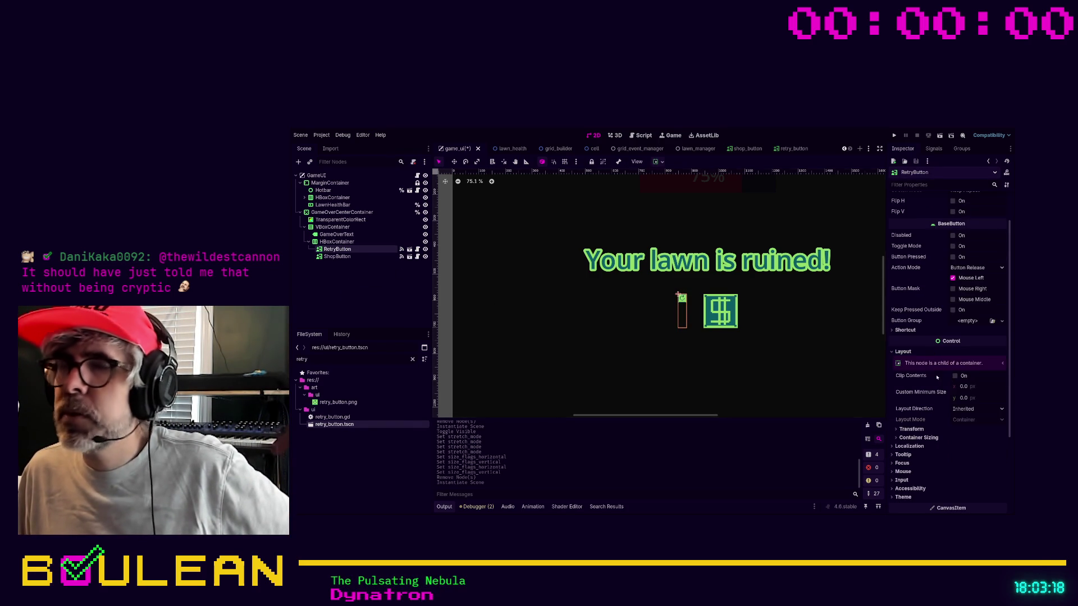
pyautogui.click(348, 258)
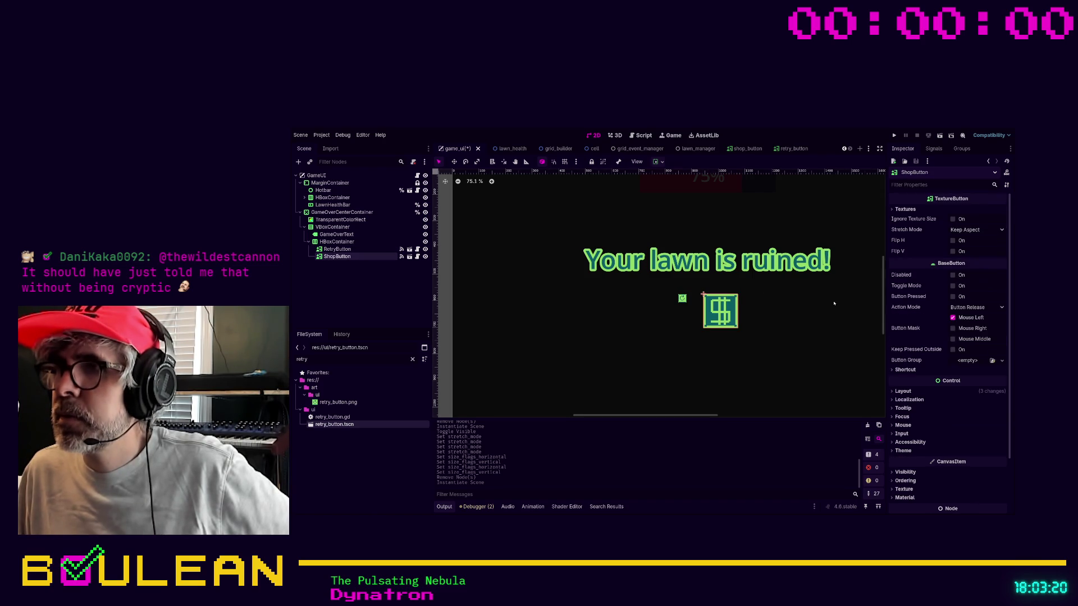
pyautogui.click(901, 391)
pyautogui.scroll(-2, 896, 349)
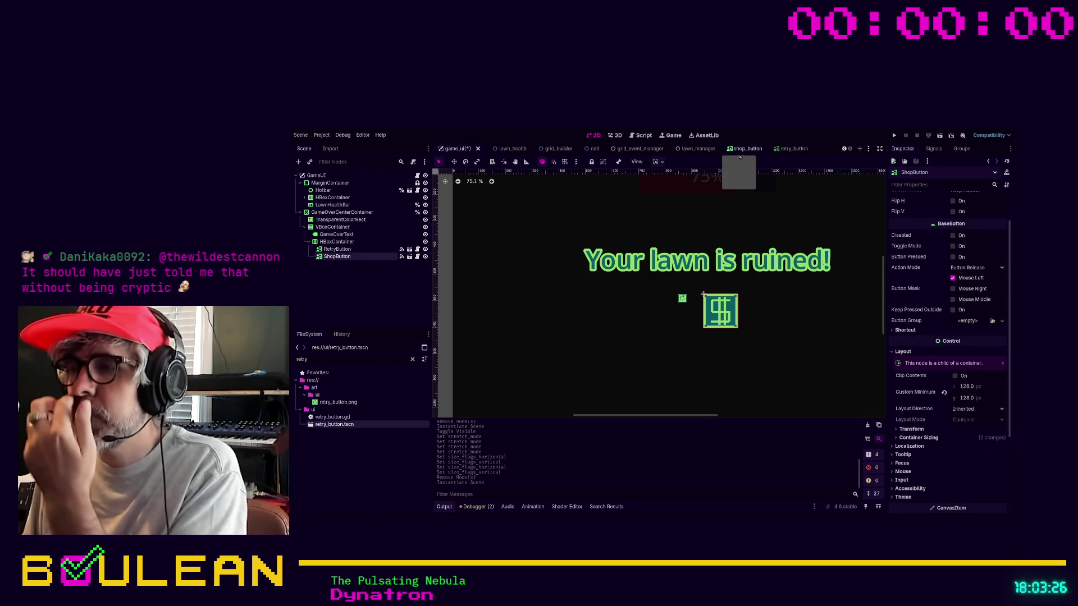
pyautogui.click(739, 152)
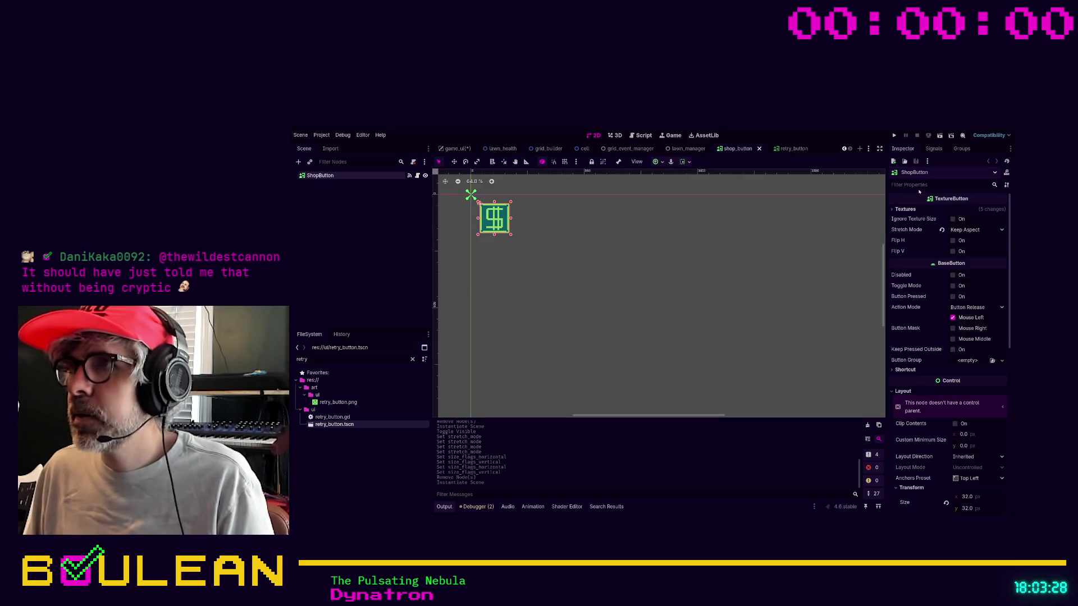
# Filter for 'custom' and set the shop button's Custom Minimum Size to 128 × 128.
pyautogui.write('custom')
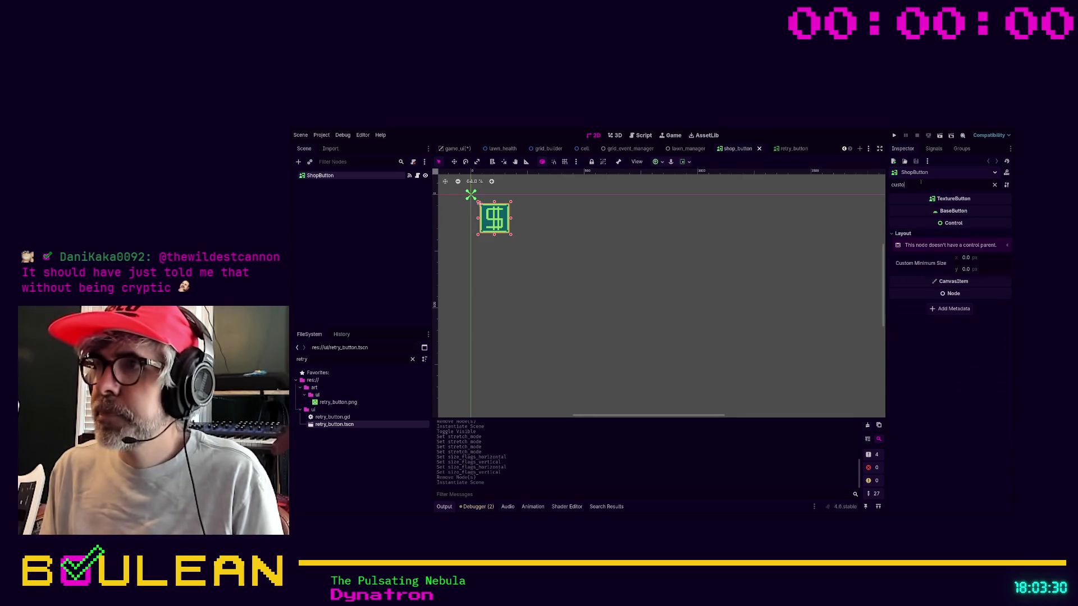
pyautogui.click(965, 257)
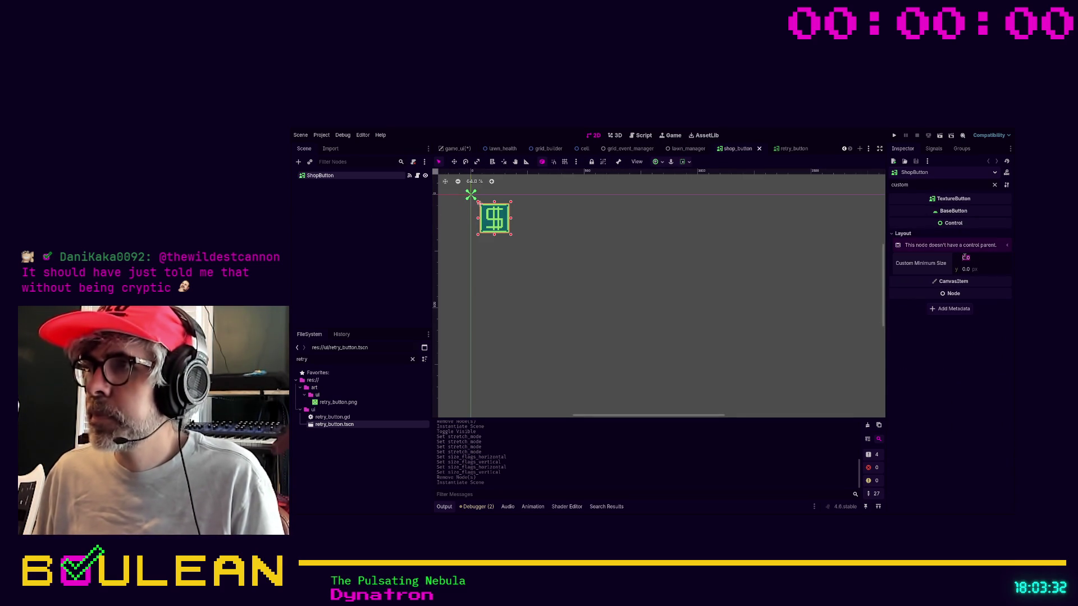
pyautogui.write('128')
pyautogui.press('Tab')
pyautogui.write('128')
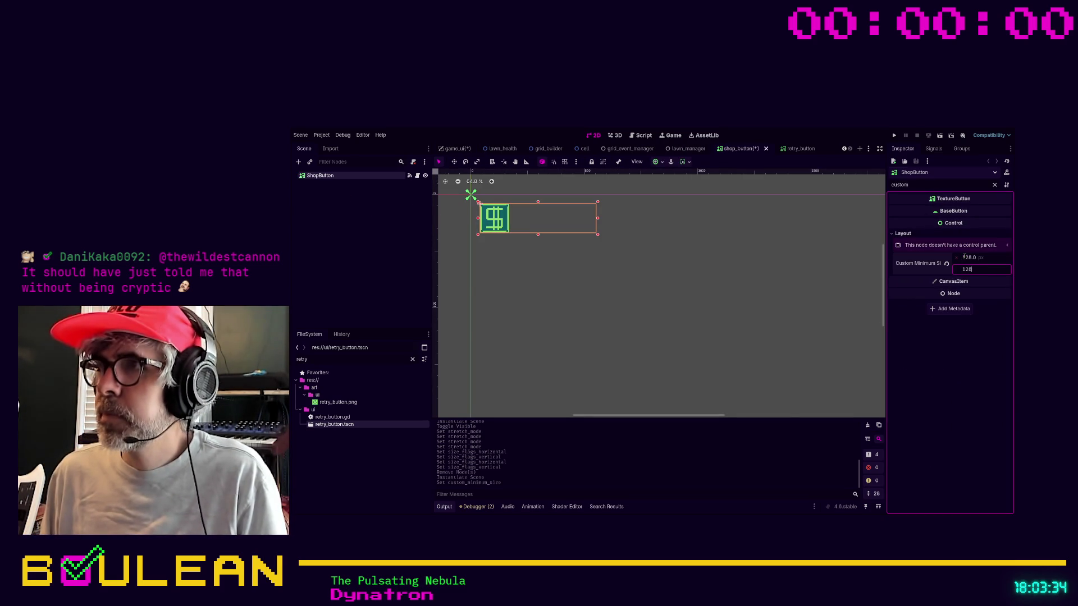
pyautogui.press('Return')
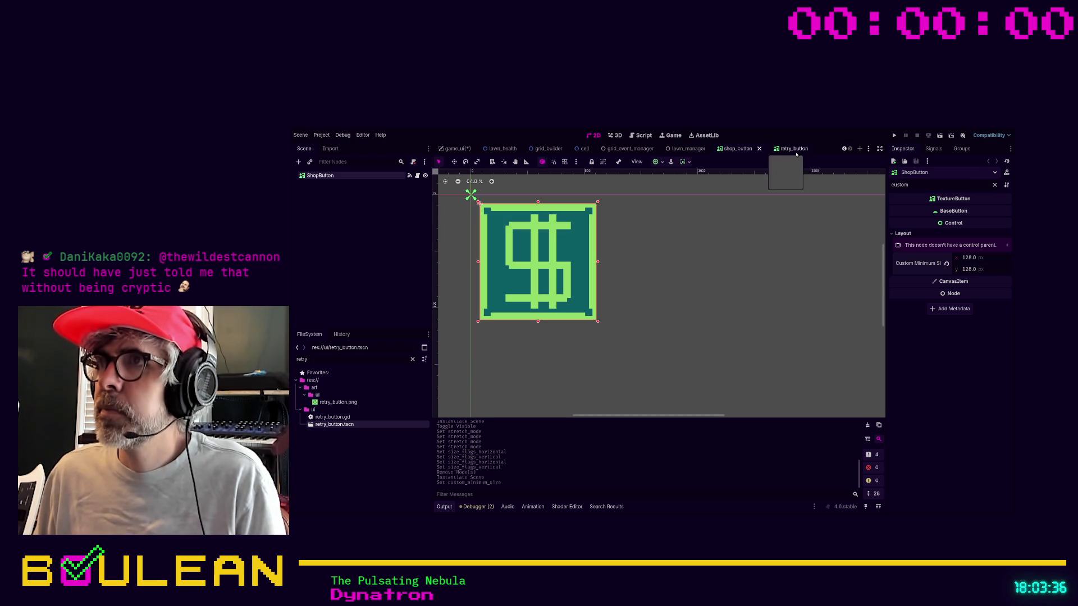
# Enter the retry button's Custom Minimum Size as 512 width and 128 height, and save.
pyautogui.click(789, 150)
pyautogui.click(961, 258)
pyautogui.write('512')
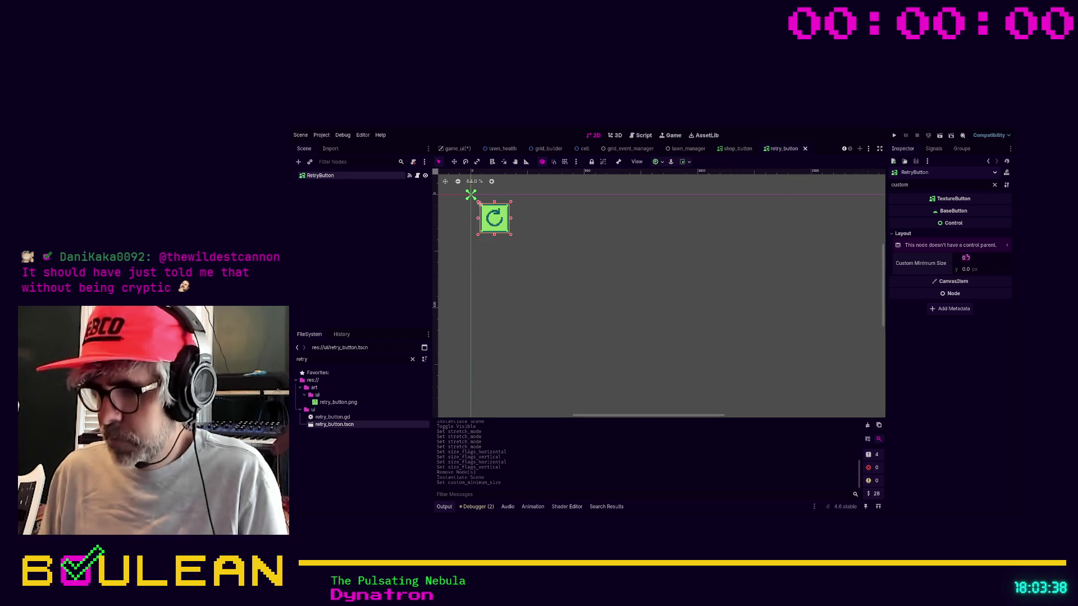
pyautogui.press('Tab')
pyautogui.write('128')
pyautogui.press('Return')
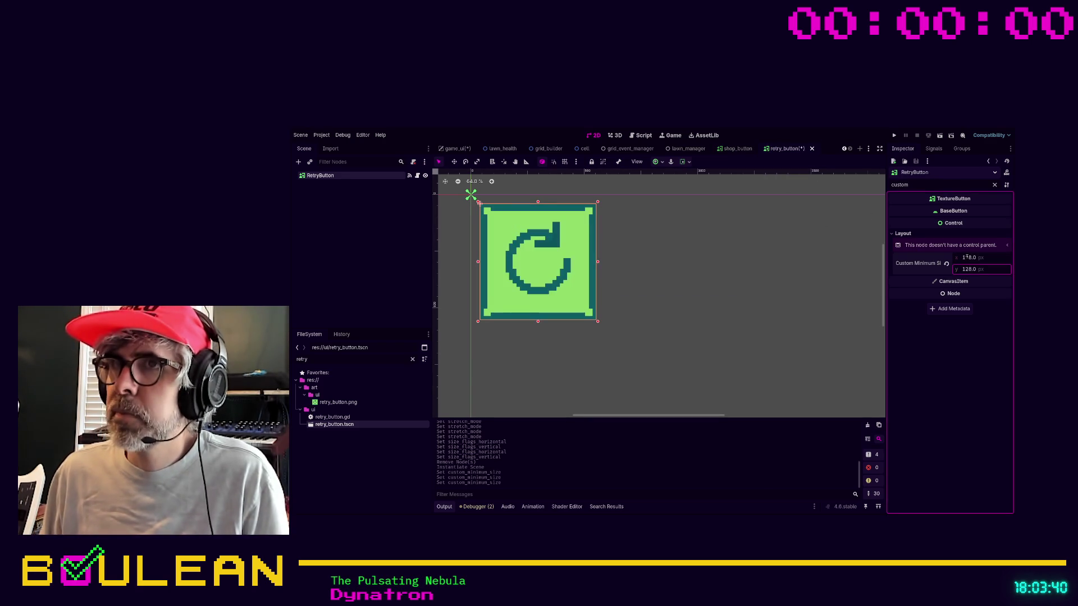
pyautogui.hotkey('ctrl', 's')
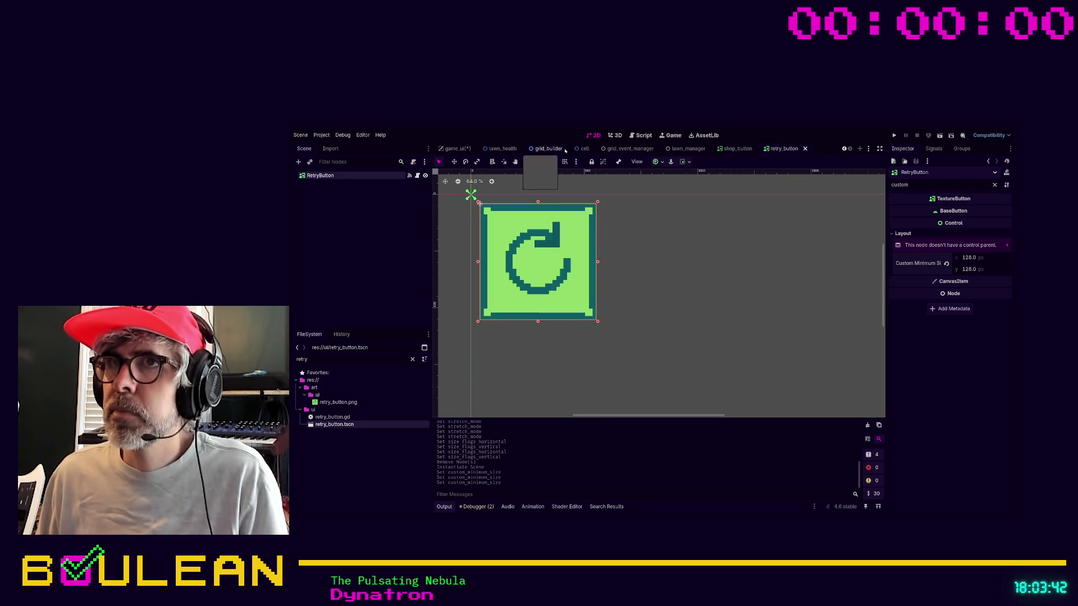
# Compare RetryButton and ShopButton sizes in the game_ui scene.
pyautogui.click(459, 148)
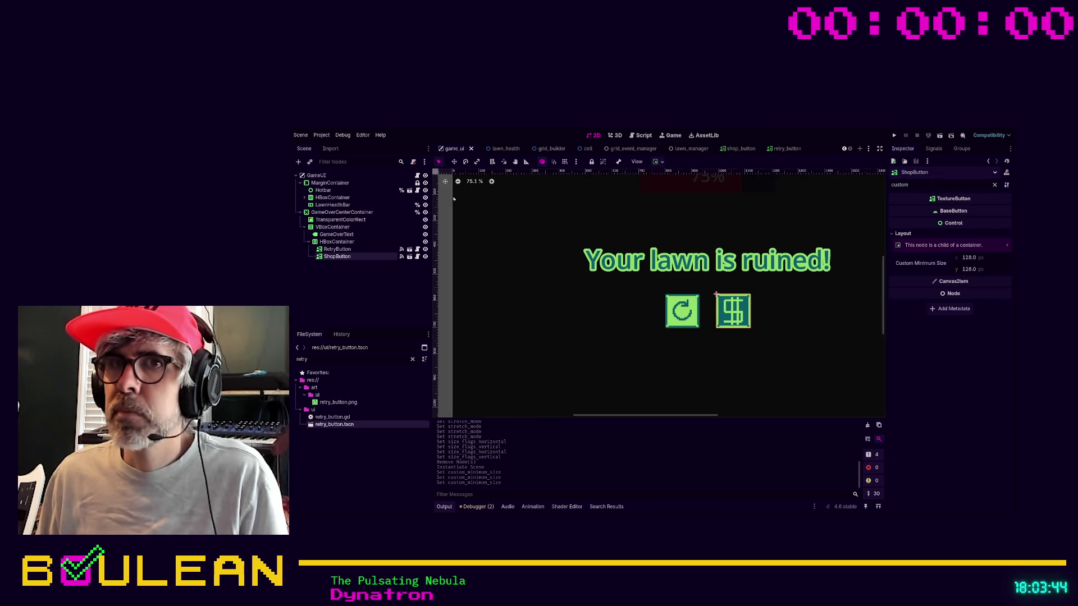
pyautogui.click(337, 249)
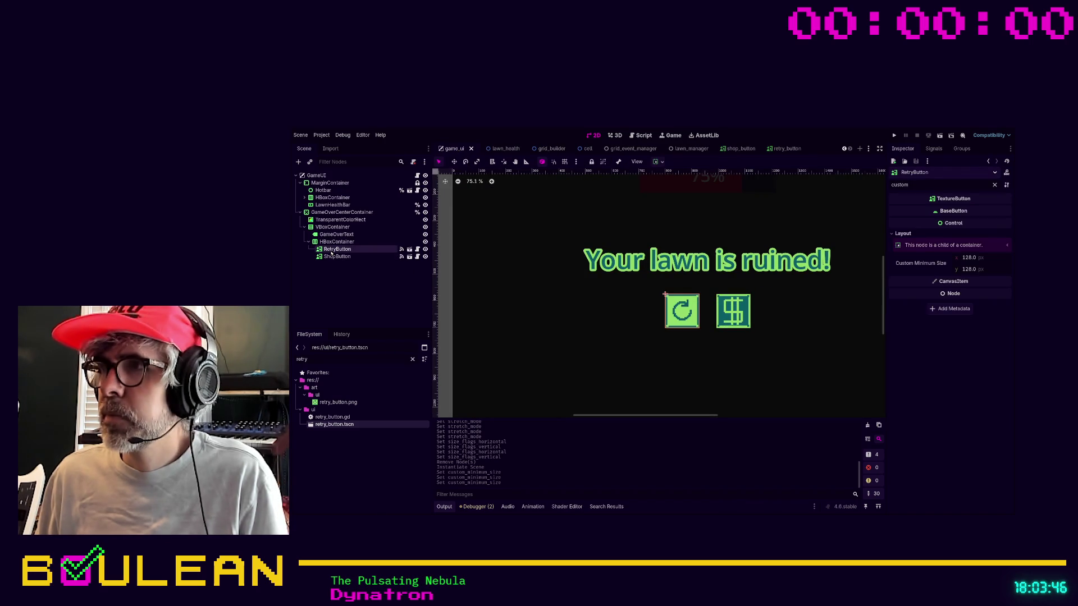
pyautogui.click(330, 257)
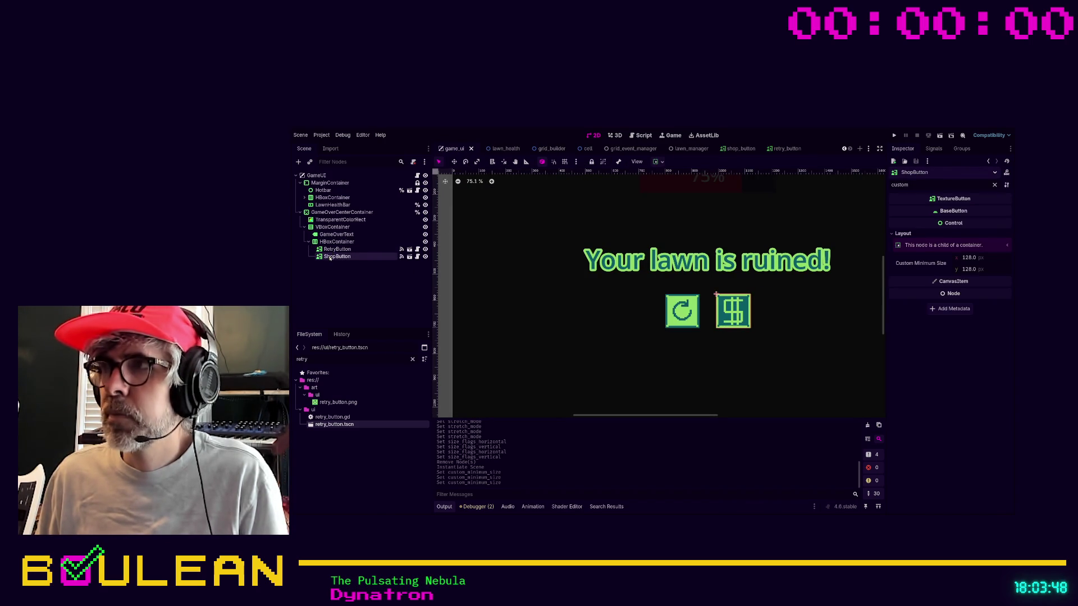
pyautogui.click(337, 249)
pyautogui.click(356, 278)
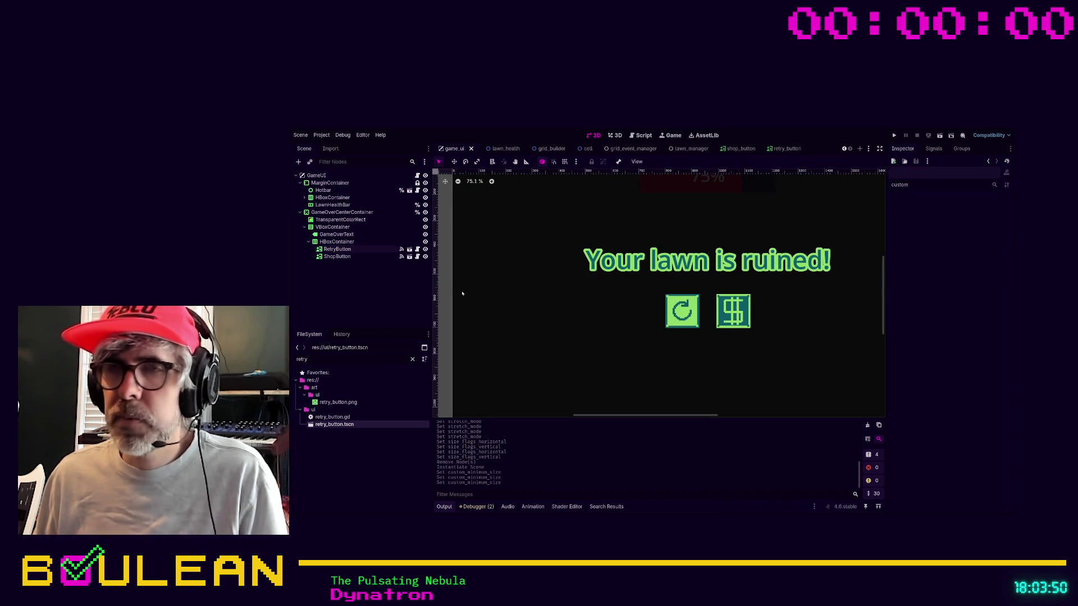
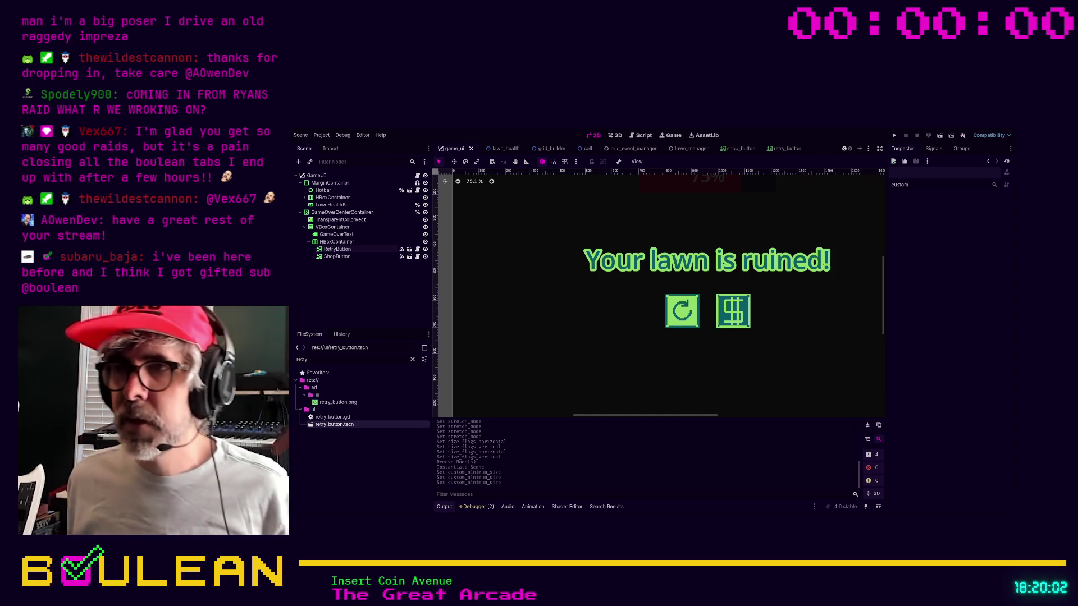
# Run the project and put the caret on line 3 of shop_button.gd, where the ShopButton class-name error appears.
pyautogui.press('F5')
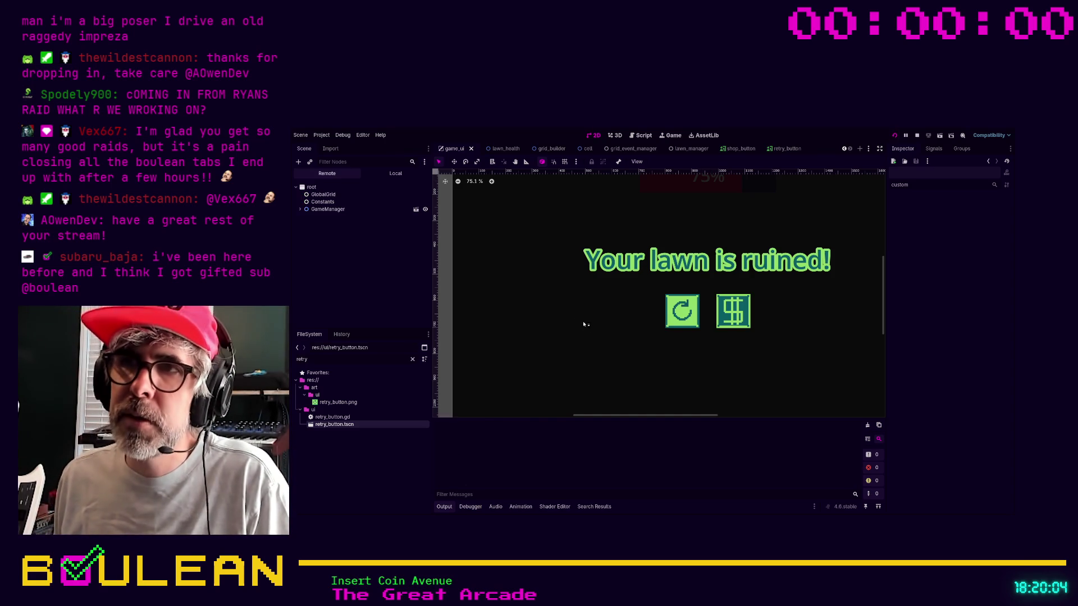
pyautogui.click(563, 217)
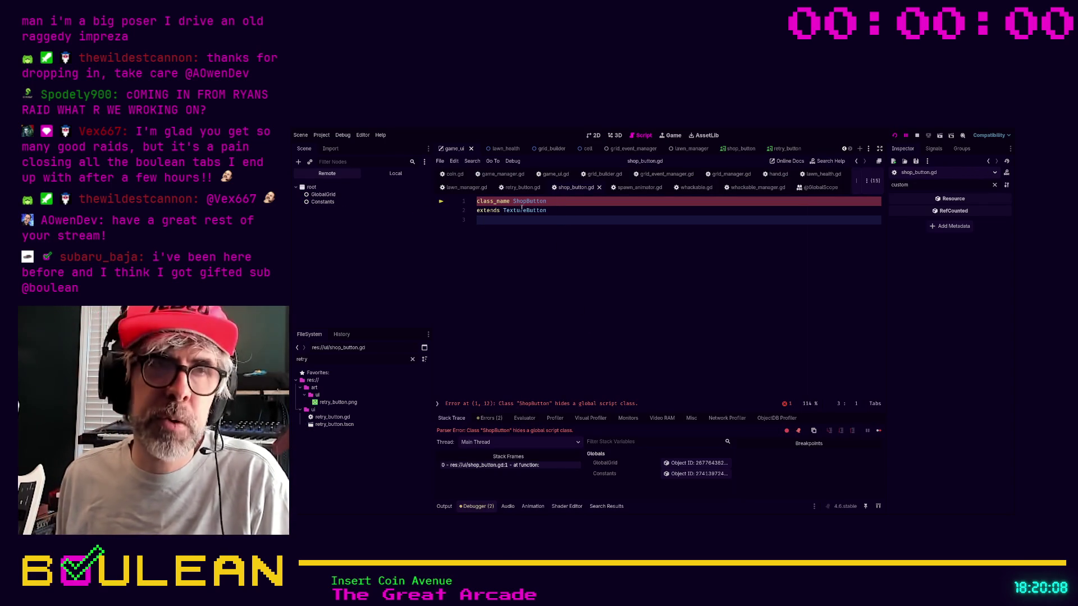
# Rename the script's class from ShopButton to RetryButton and save shop_button.gd.
pyautogui.click(559, 211)
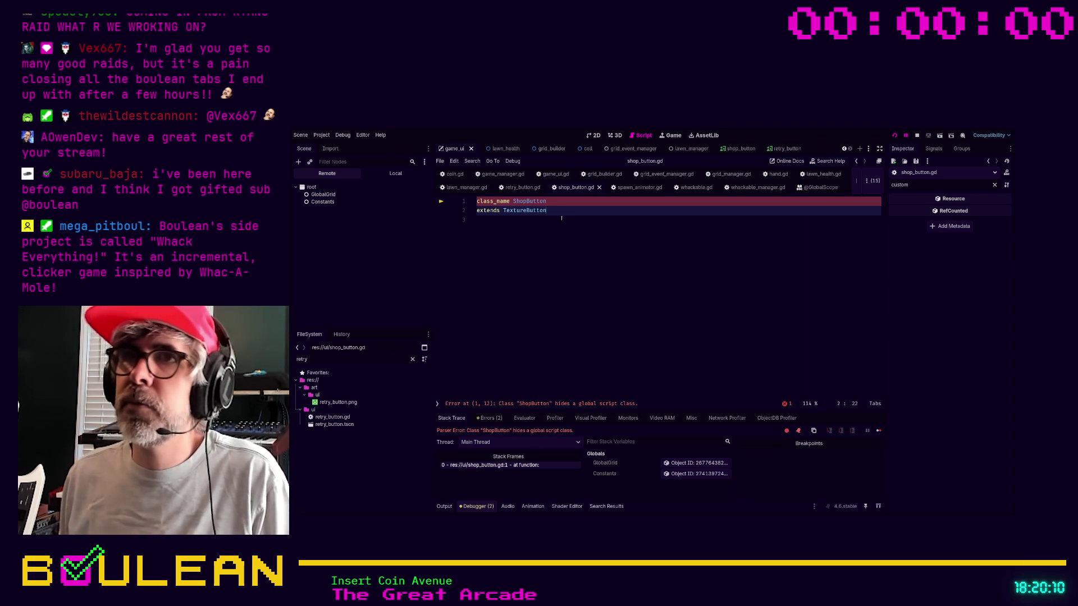
pyautogui.press('Up')
pyautogui.press('Left')
pyautogui.press('Left')
pyautogui.press('Left')
pyautogui.press('Left')
pyautogui.press('Left')
pyautogui.press('Left')
pyautogui.write('Retry')
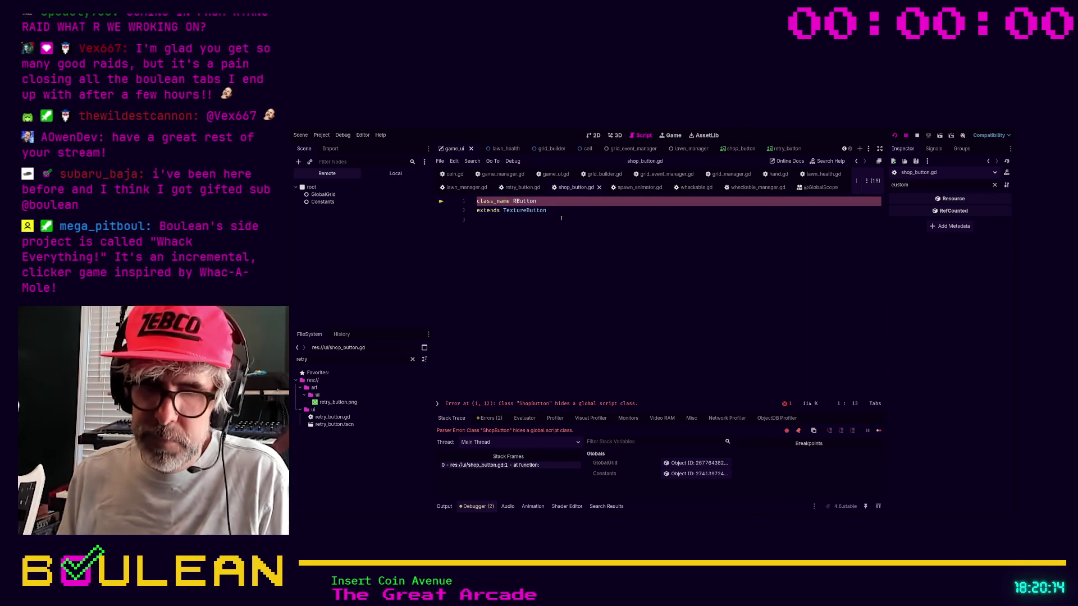
pyautogui.hotkey('ctrl', 's')
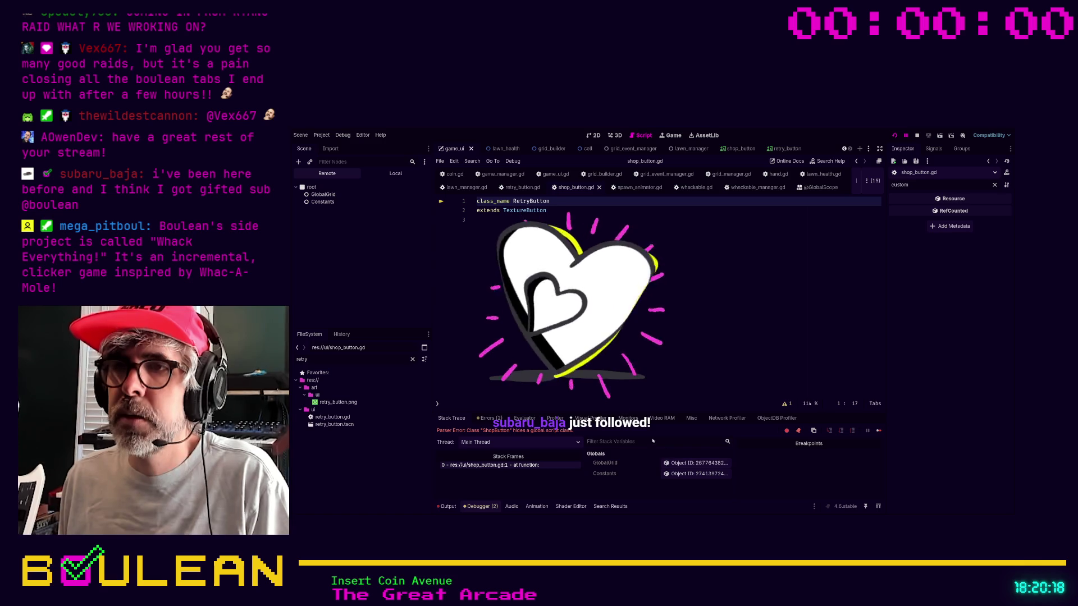
# Test-run the game past the parse error, stop it, and hide GameOverCenterContainer.
pyautogui.press('Down')
pyautogui.press('Down')
pyautogui.press('F5')
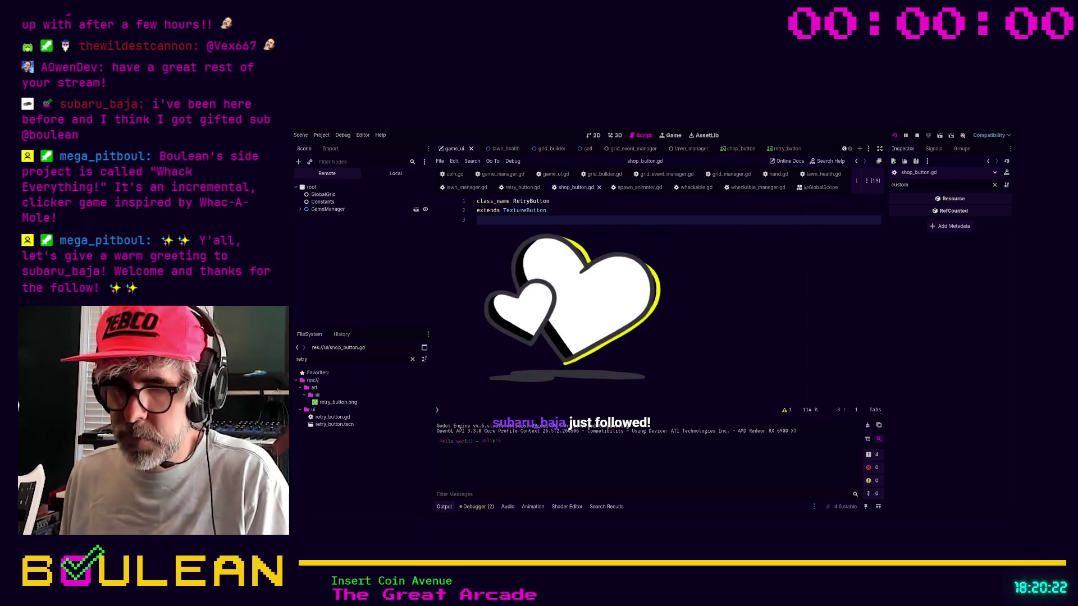
pyautogui.press('F8')
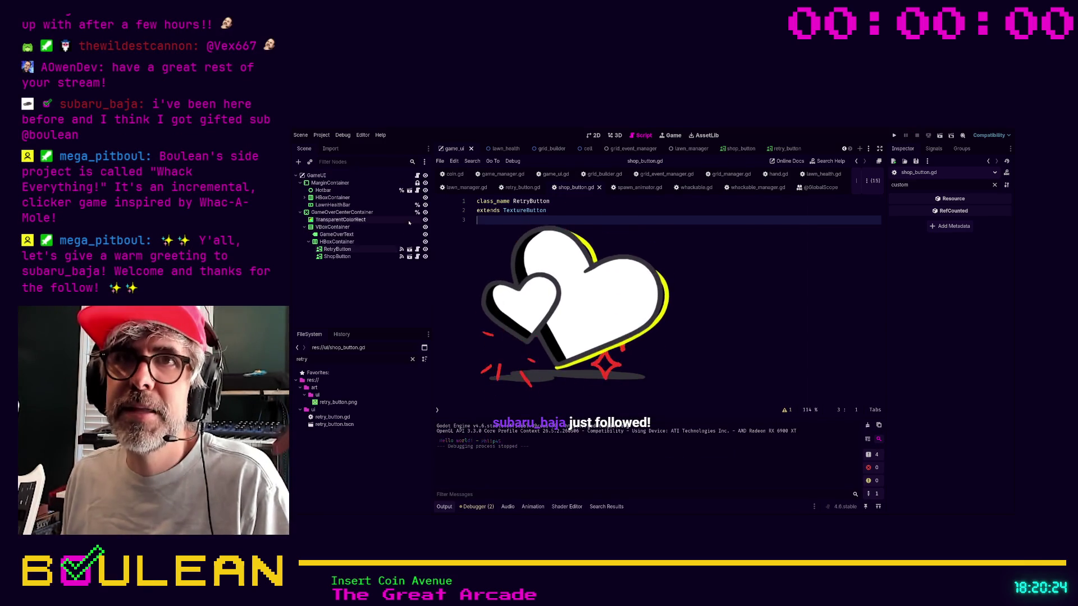
pyautogui.click(425, 213)
# Play until the 'Your lawn is ruined!' screen with retry and shop buttons shows, then restart the game.
pyautogui.press('F5')
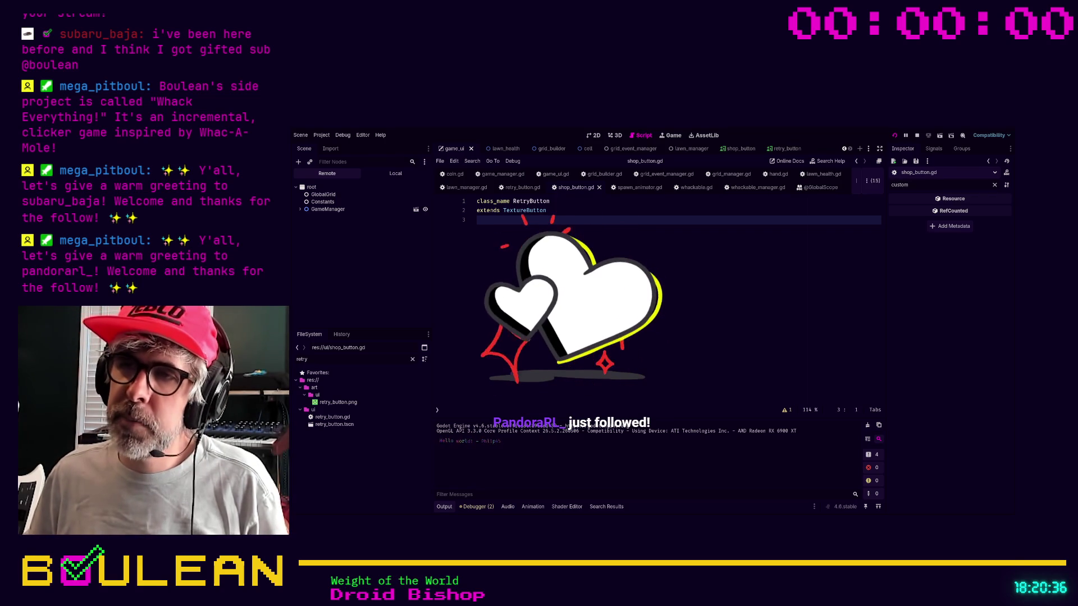
pyautogui.hotkey('alt', 'Tab')
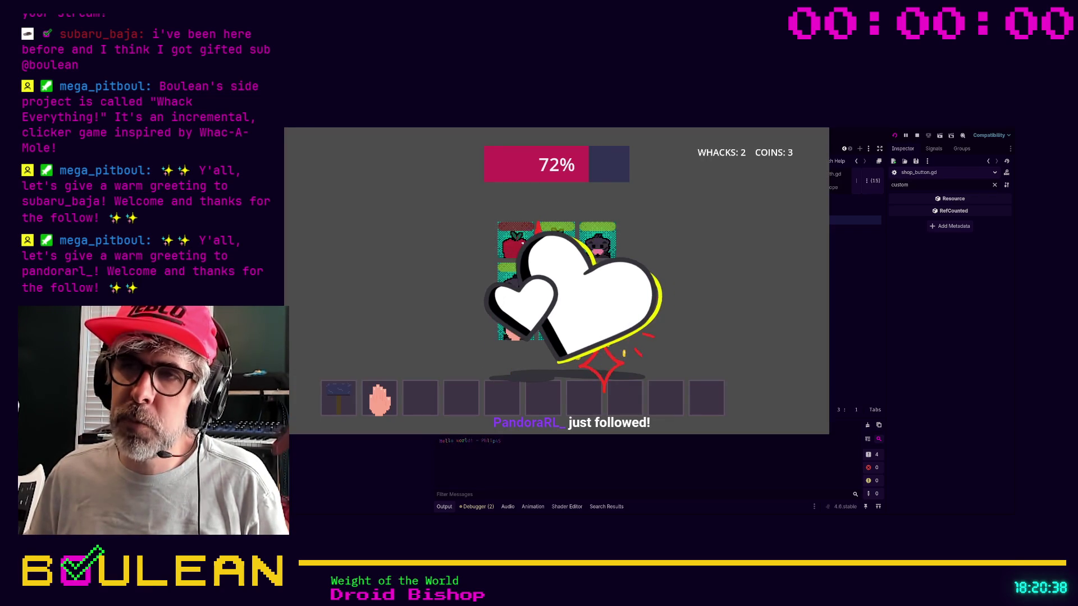
pyautogui.click(514, 321)
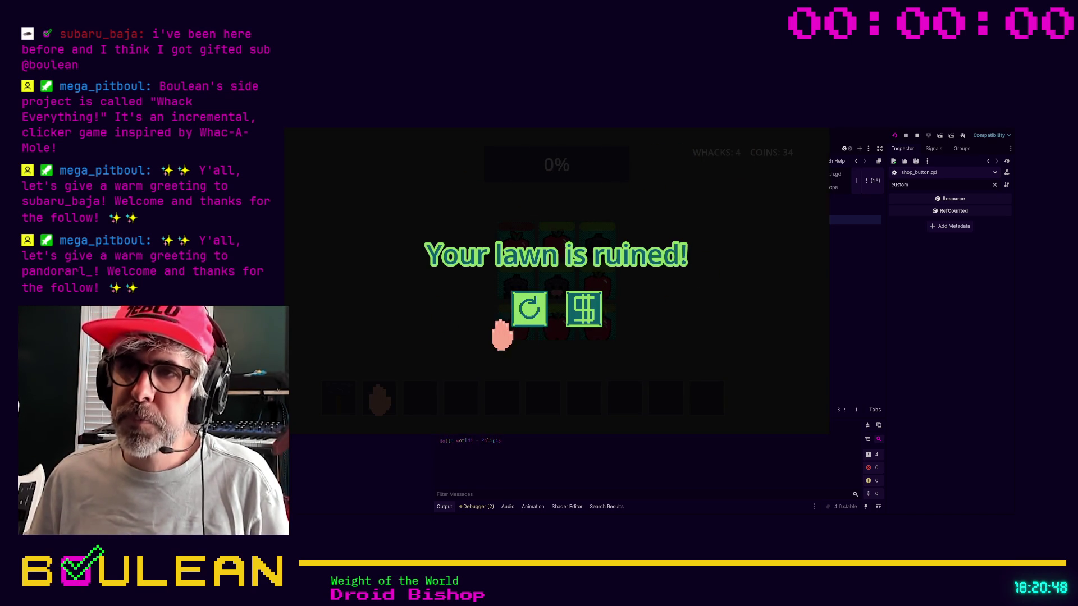
pyautogui.press('F8')
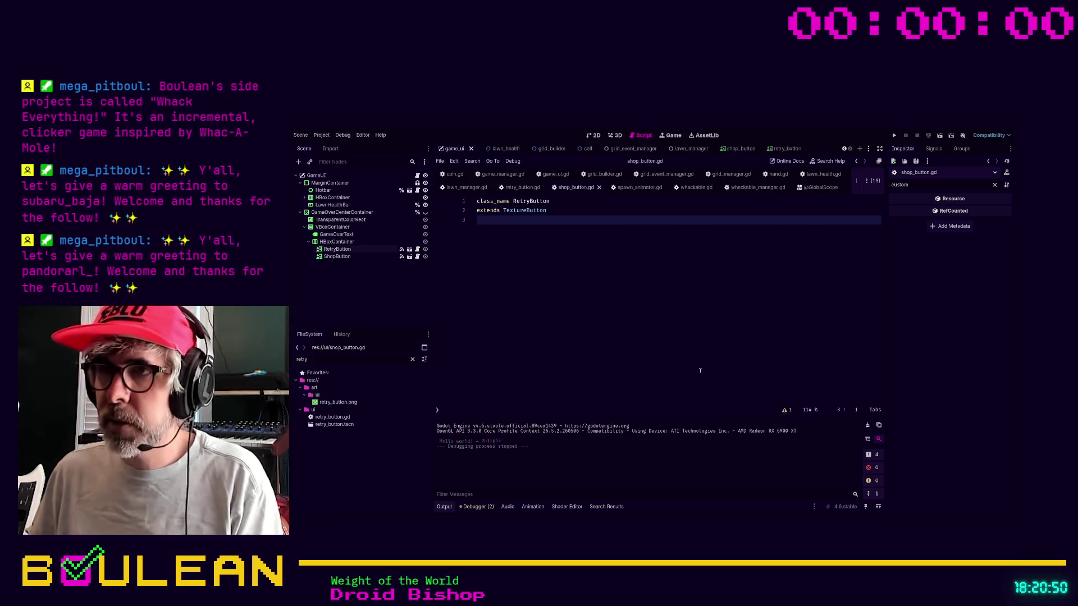
pyautogui.press('F5')
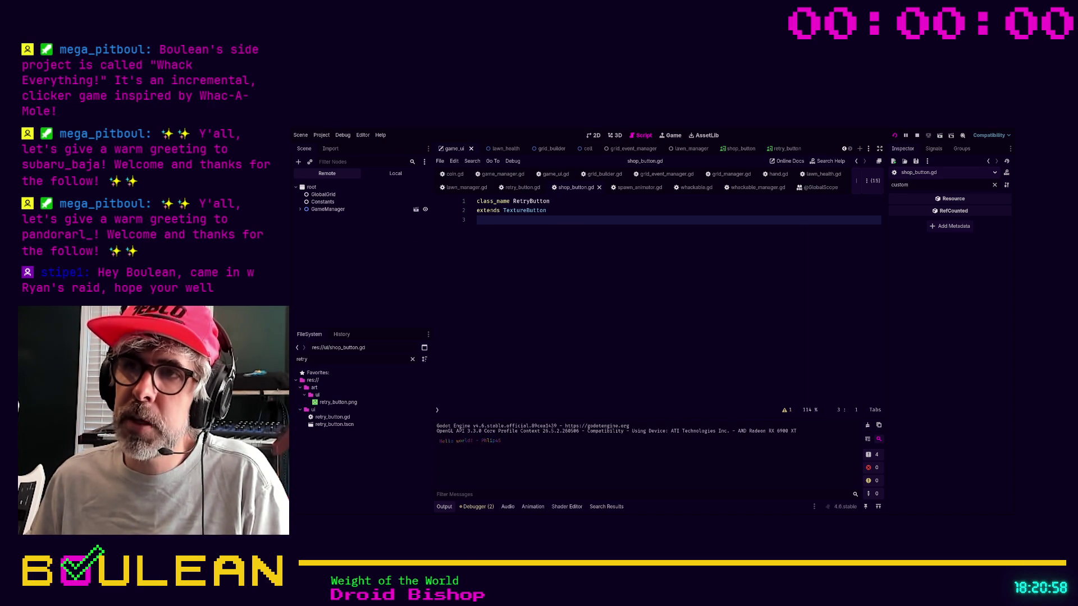
pyautogui.press('F5')
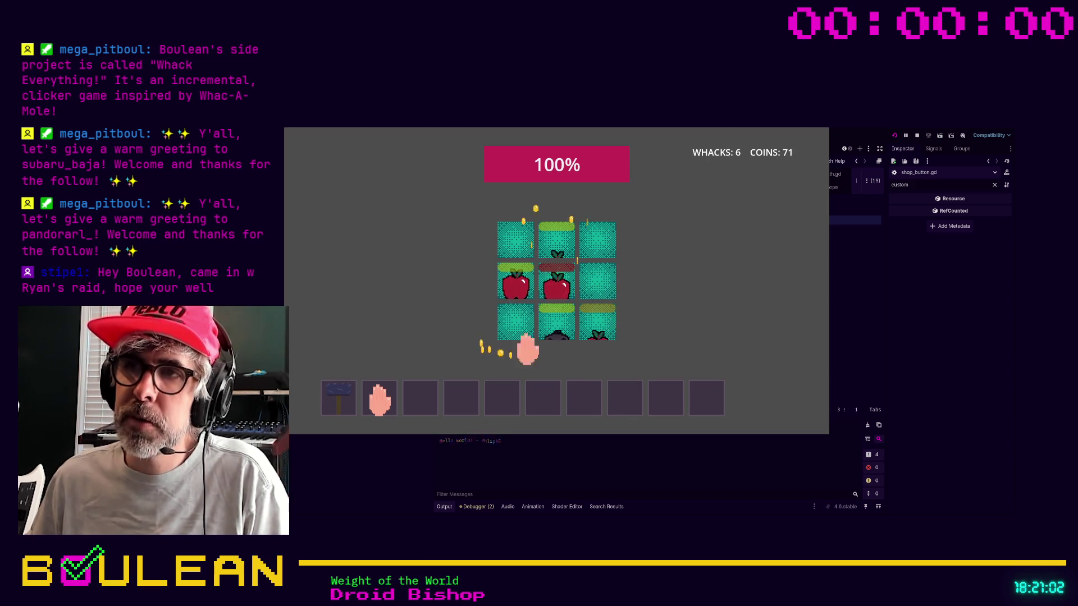
# Whack moles and apples across the grid until the lawn falls to 16%, with 21 whacks and 167 coins.
pyautogui.click(517, 284)
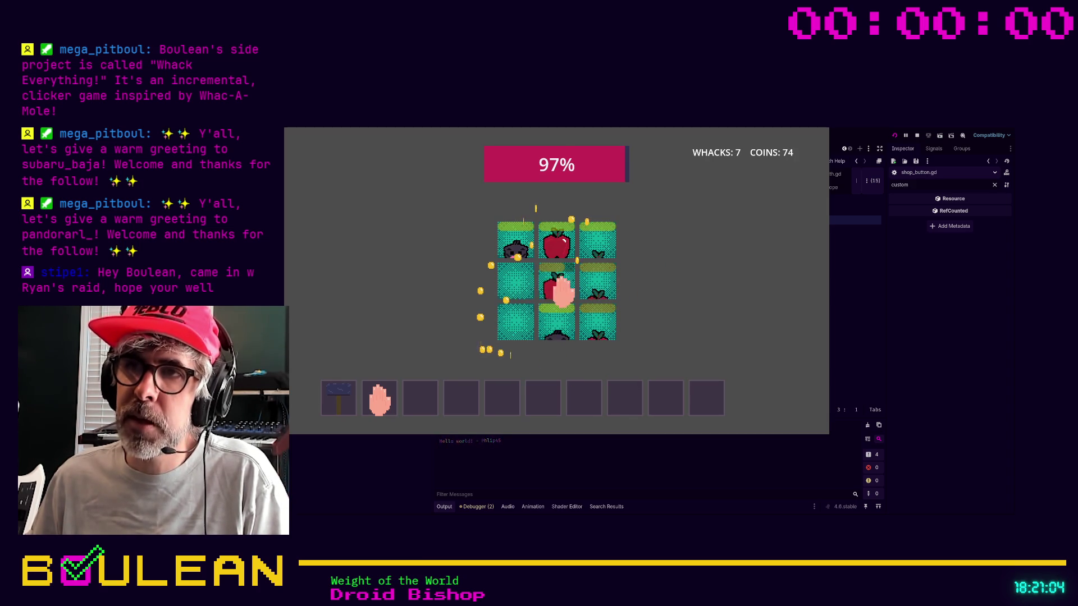
pyautogui.click(557, 241)
pyautogui.click(554, 284)
pyautogui.click(554, 320)
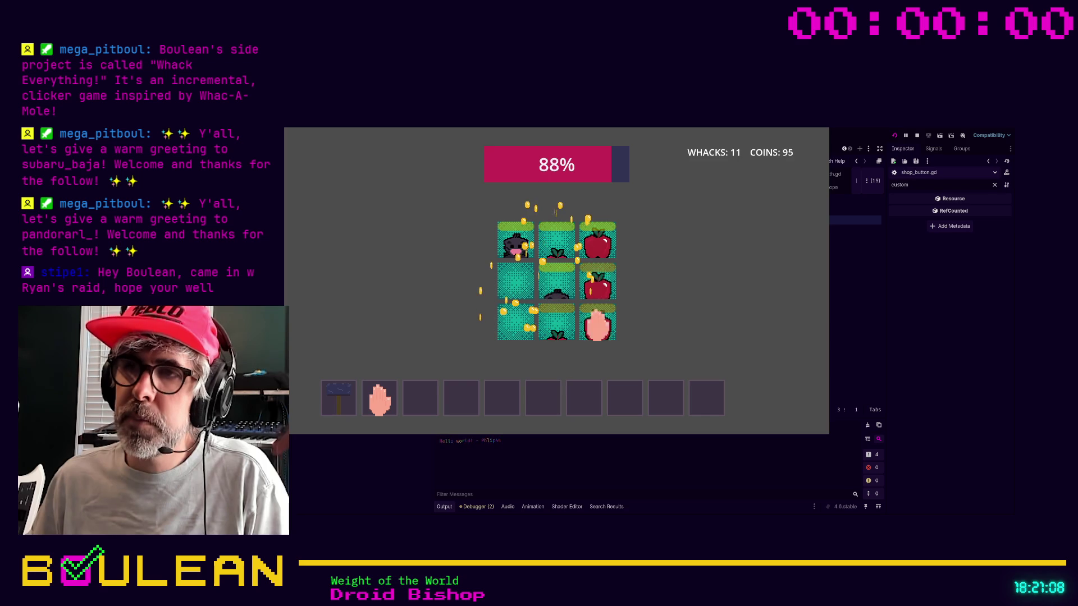
pyautogui.click(592, 321)
pyautogui.click(594, 287)
pyautogui.click(601, 242)
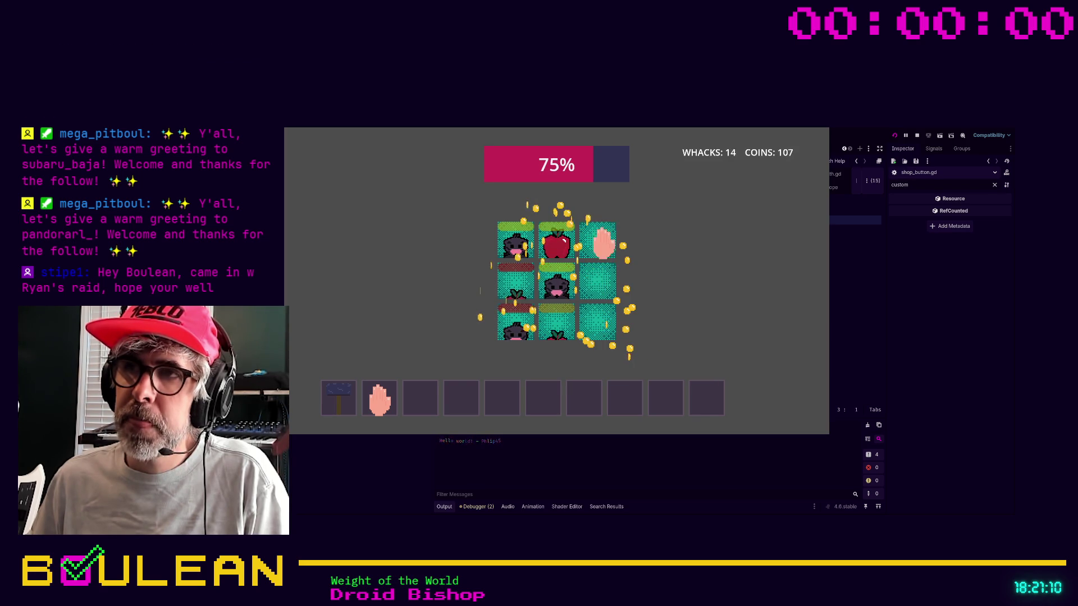
pyautogui.click(553, 242)
pyautogui.click(510, 237)
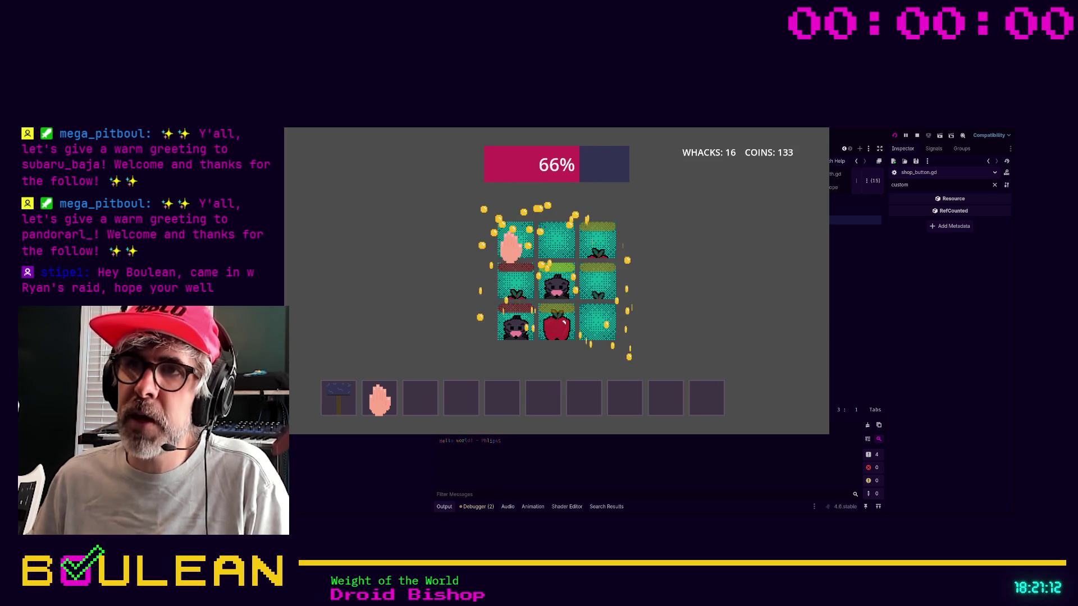
pyautogui.click(559, 287)
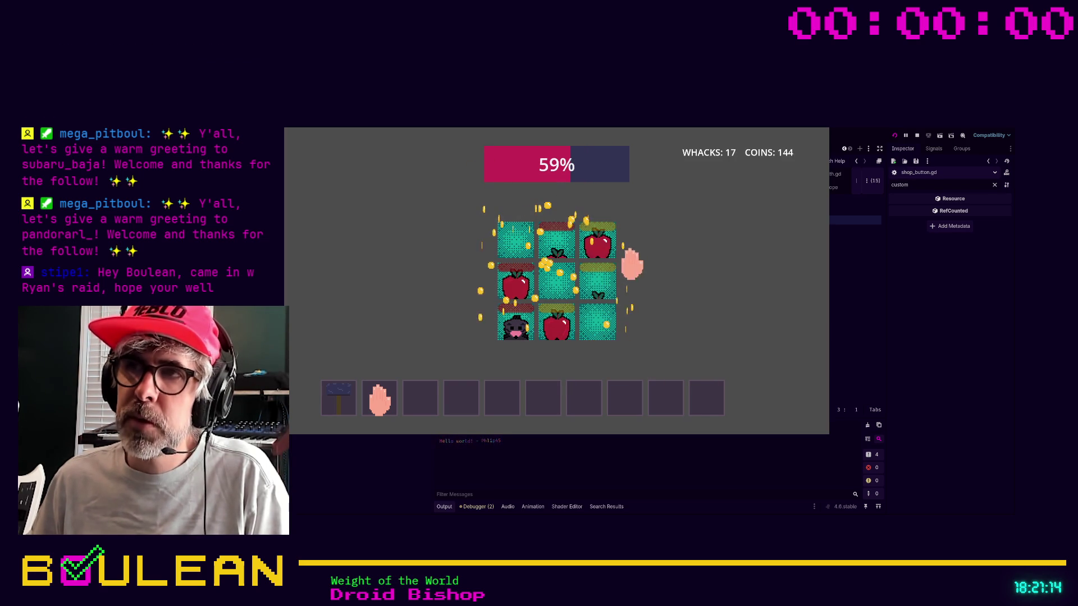
pyautogui.click(586, 249)
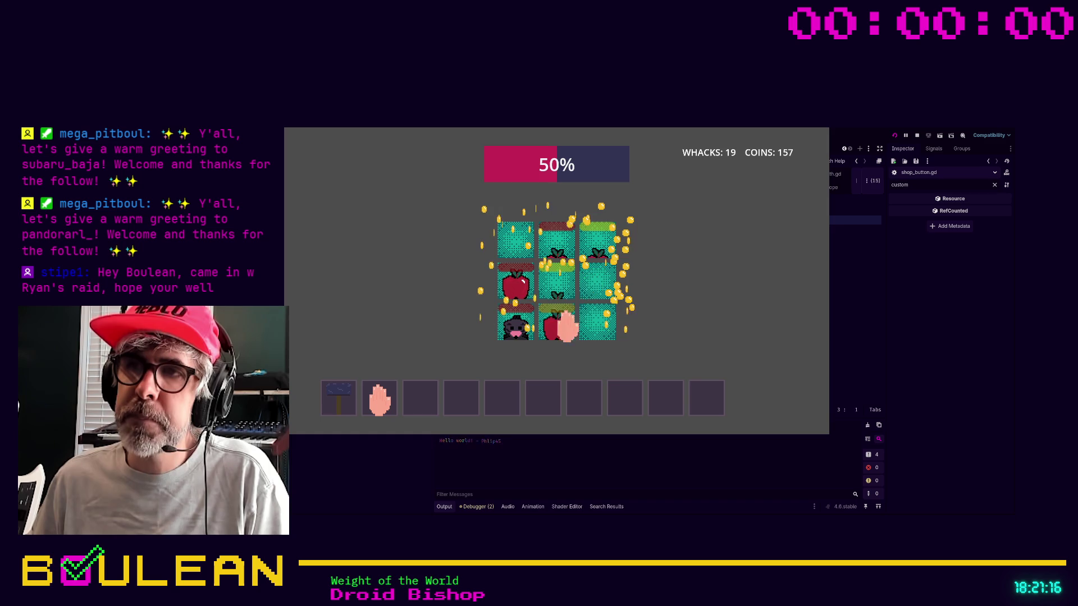
pyautogui.click(566, 328)
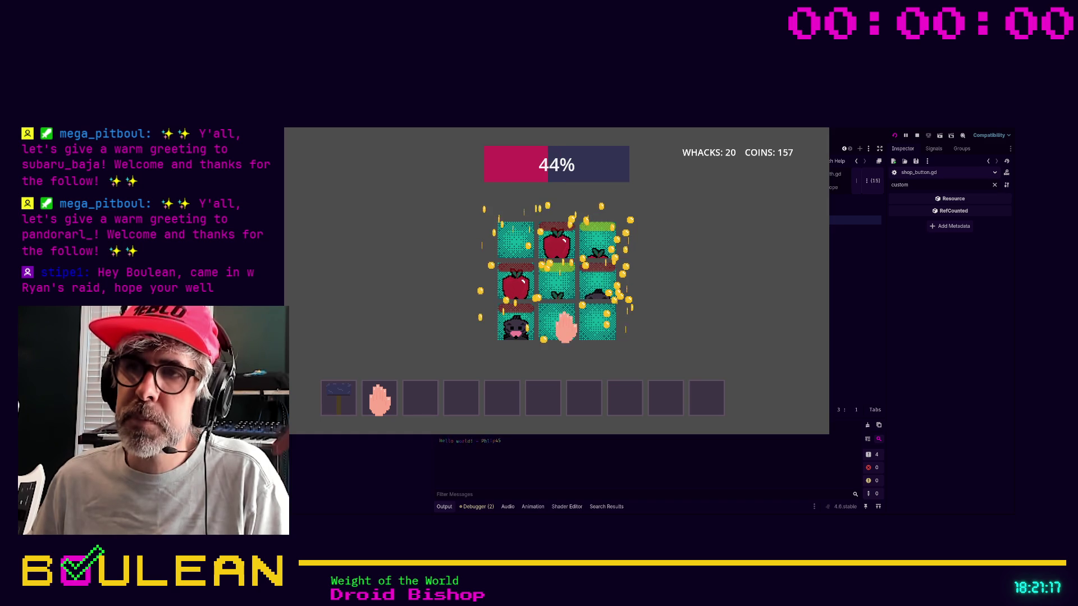
pyautogui.click(514, 326)
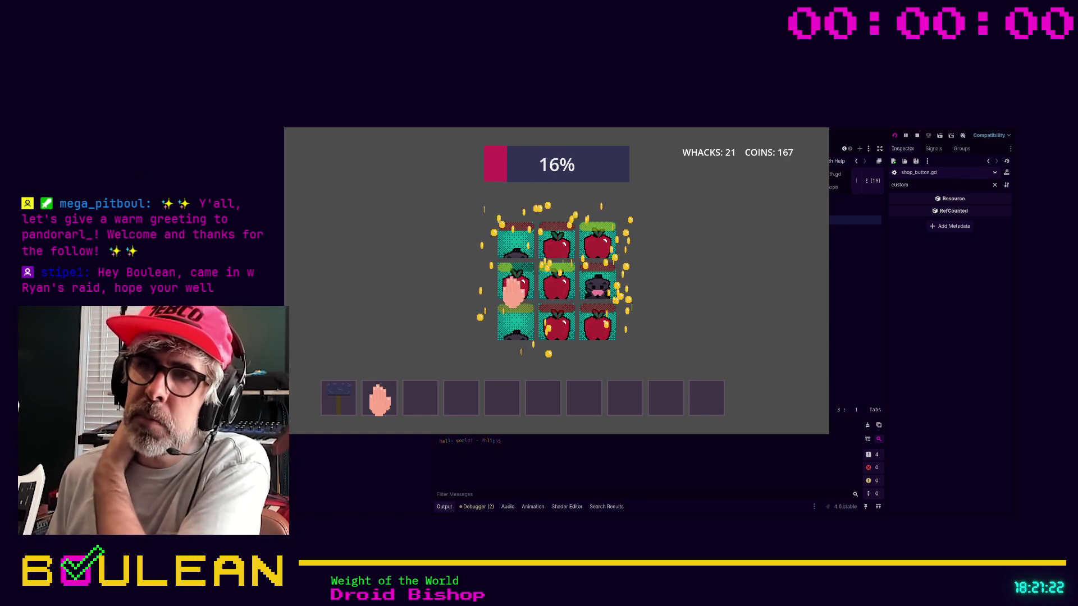
pyautogui.click(514, 322)
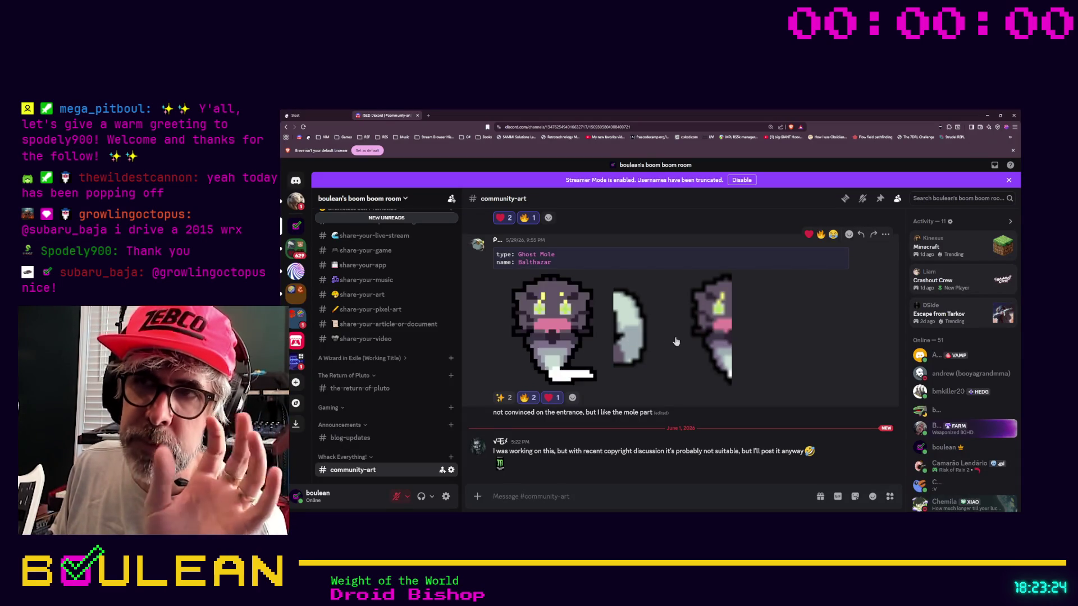
# Scroll through the community-art channel's pixel-art posts down to the bus sprite.
pyautogui.scroll(1, 674, 341)
pyautogui.scroll(6, 675, 342)
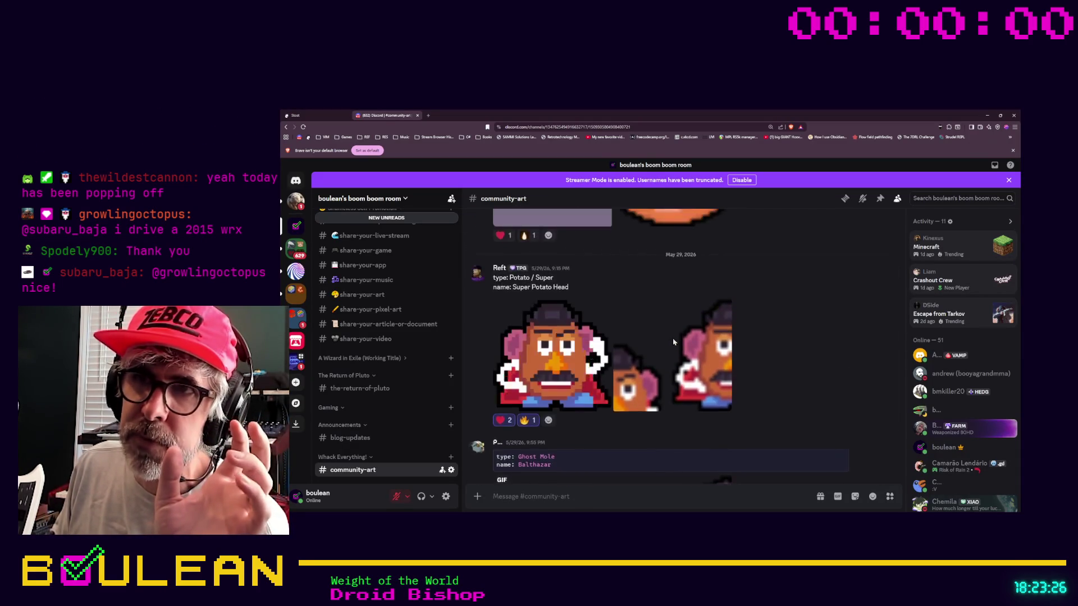
pyautogui.scroll(6, 717, 337)
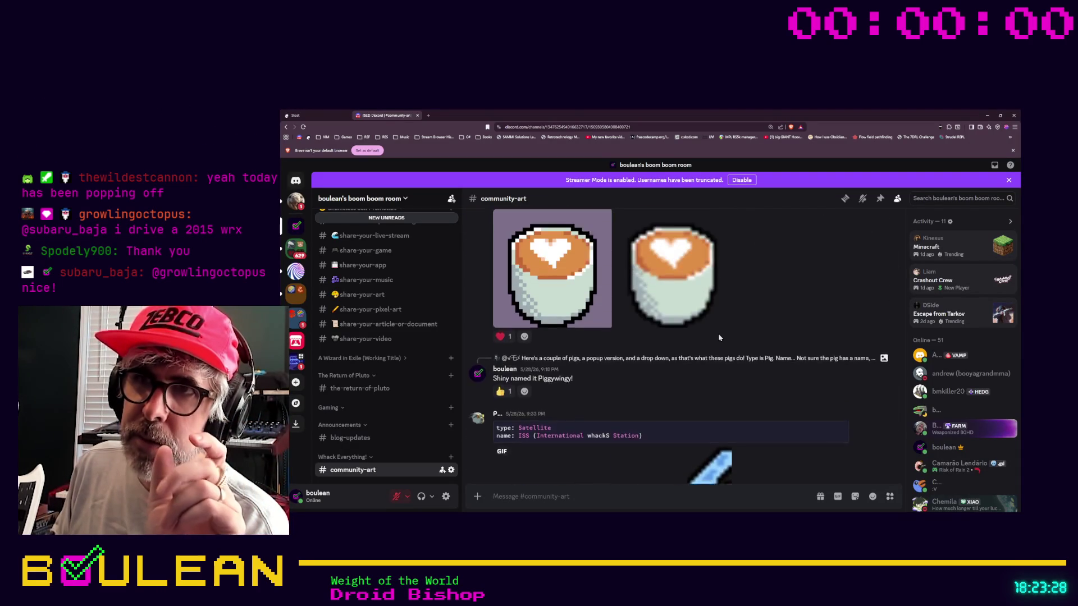
pyautogui.scroll(5, 696, 337)
pyautogui.scroll(6, 696, 338)
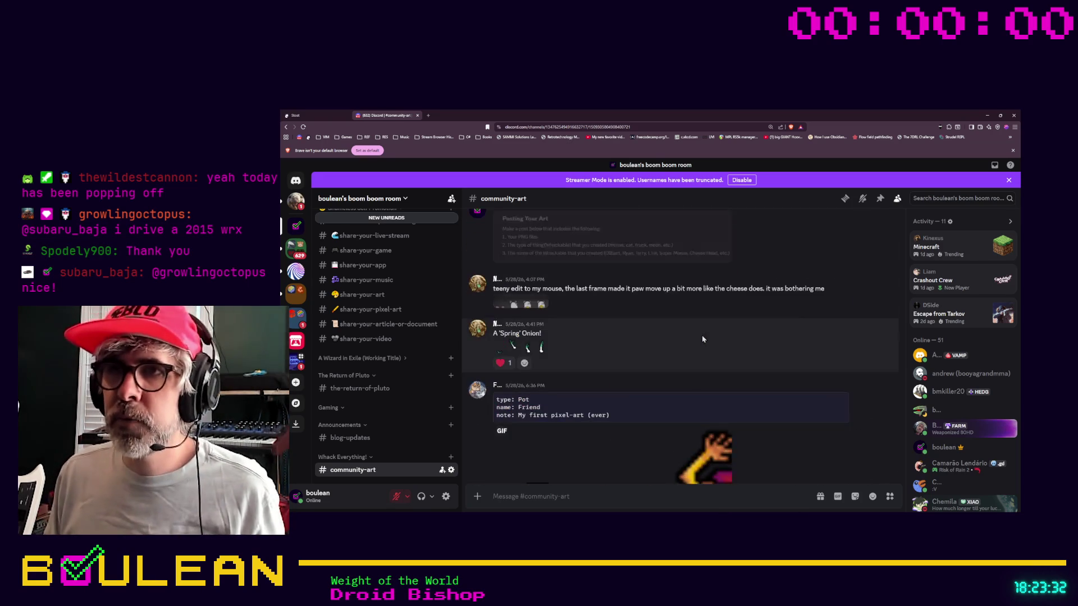
pyautogui.scroll(6, 706, 340)
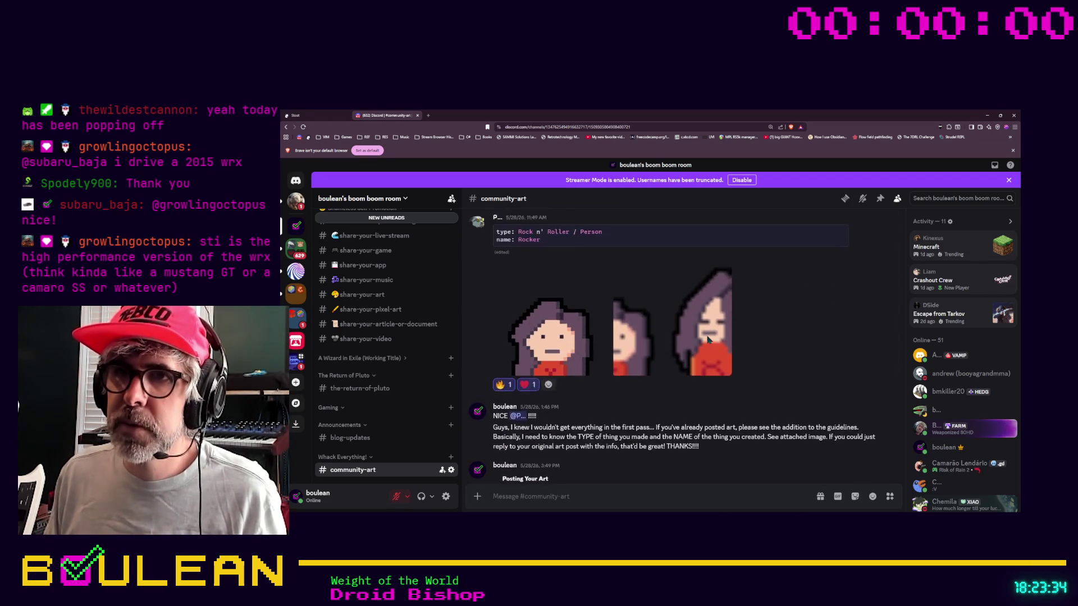
pyautogui.scroll(8, 709, 340)
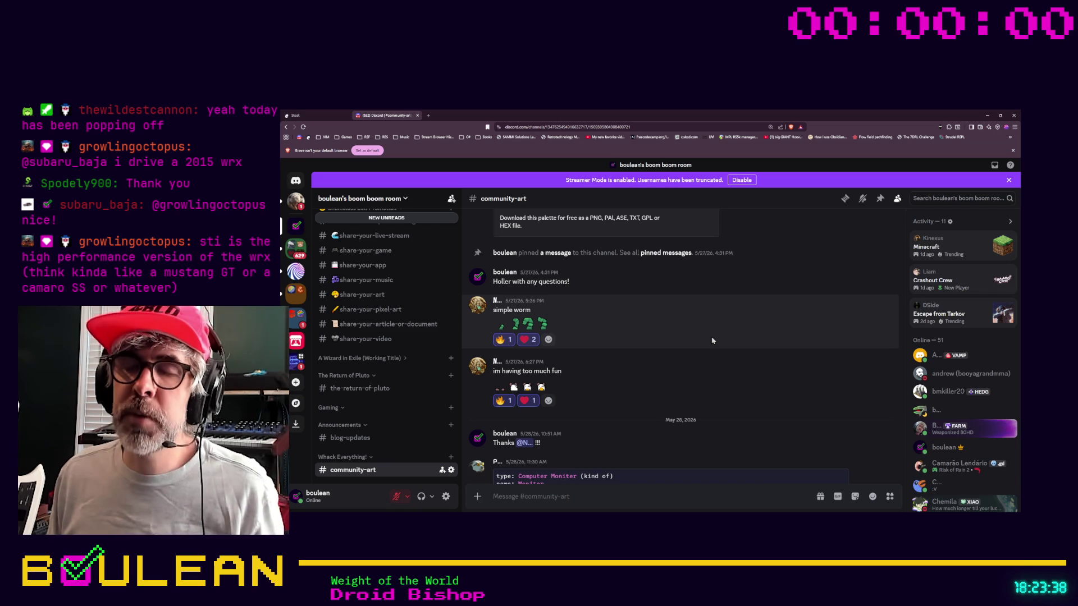
pyautogui.scroll(6, 713, 337)
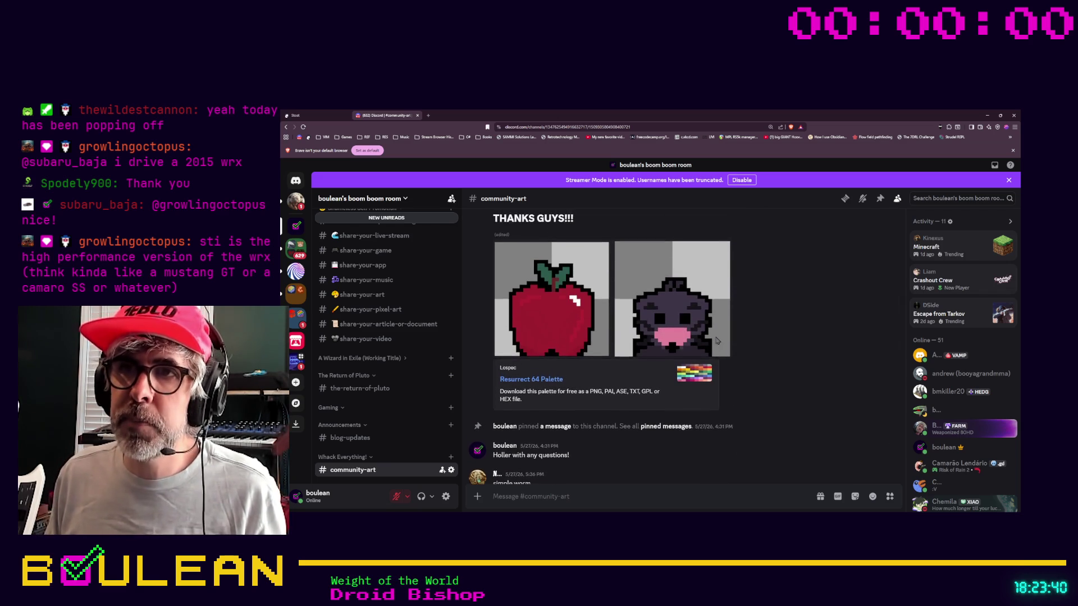
pyautogui.scroll(-4, 663, 309)
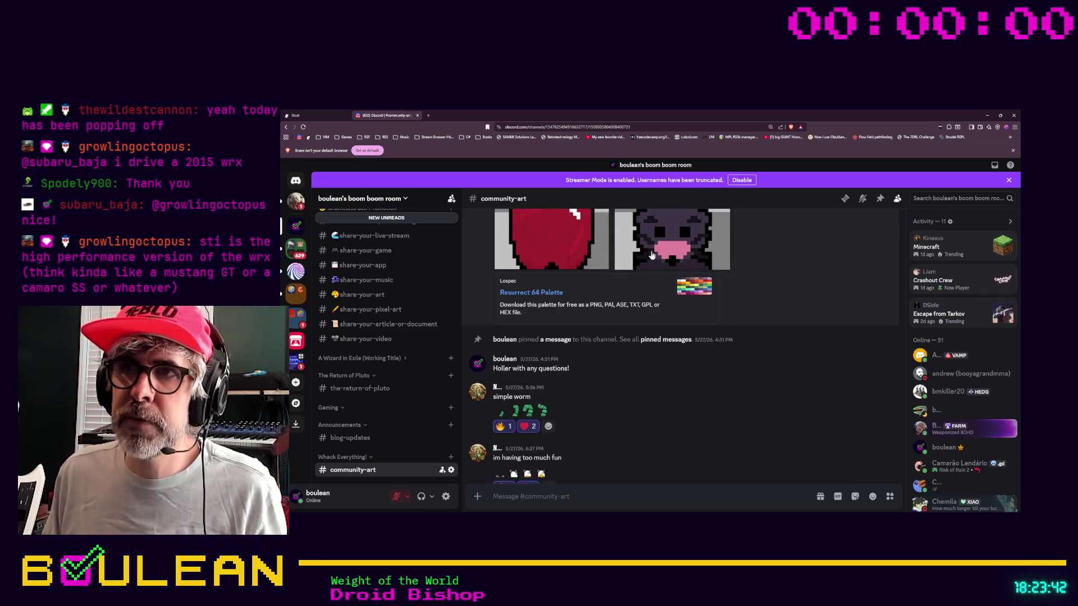
pyautogui.scroll(-2, 584, 309)
pyautogui.scroll(-1, 561, 317)
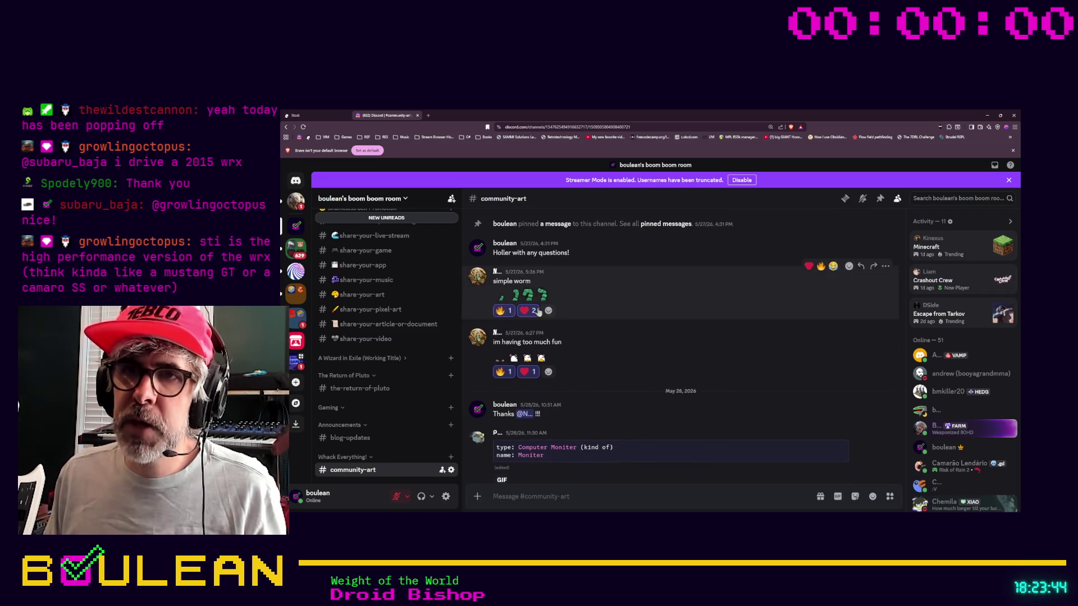
pyautogui.scroll(-5, 582, 351)
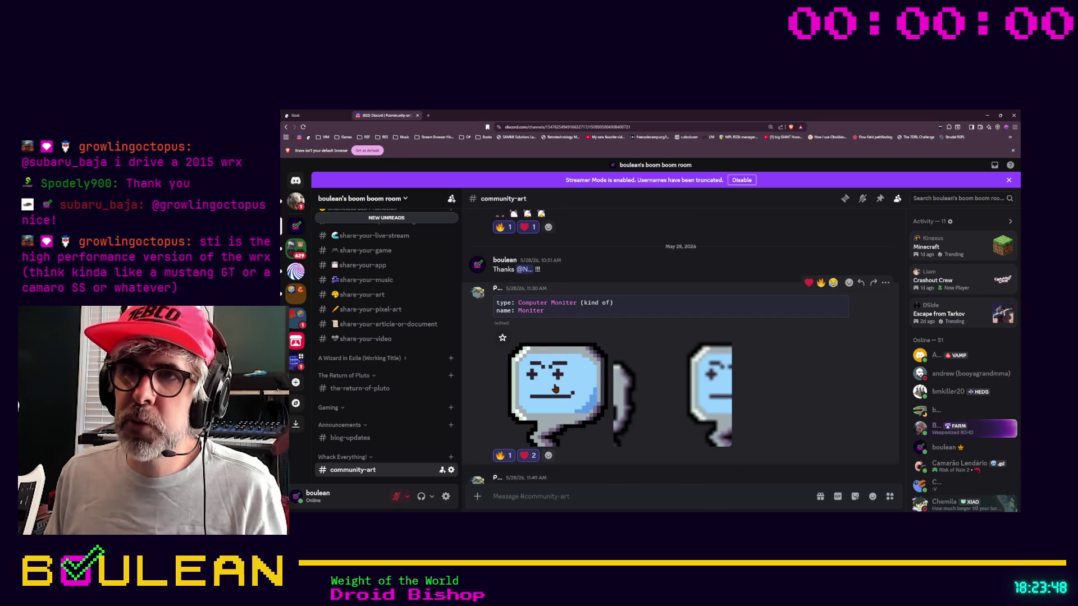
pyautogui.scroll(-1, 585, 368)
pyautogui.scroll(-6, 584, 367)
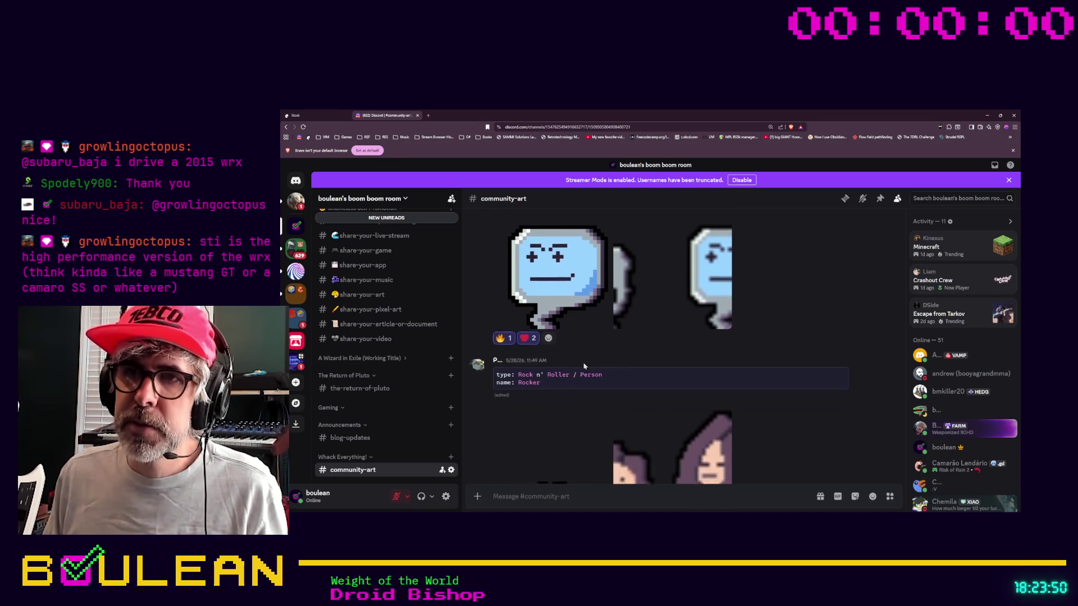
pyautogui.scroll(-5, 562, 362)
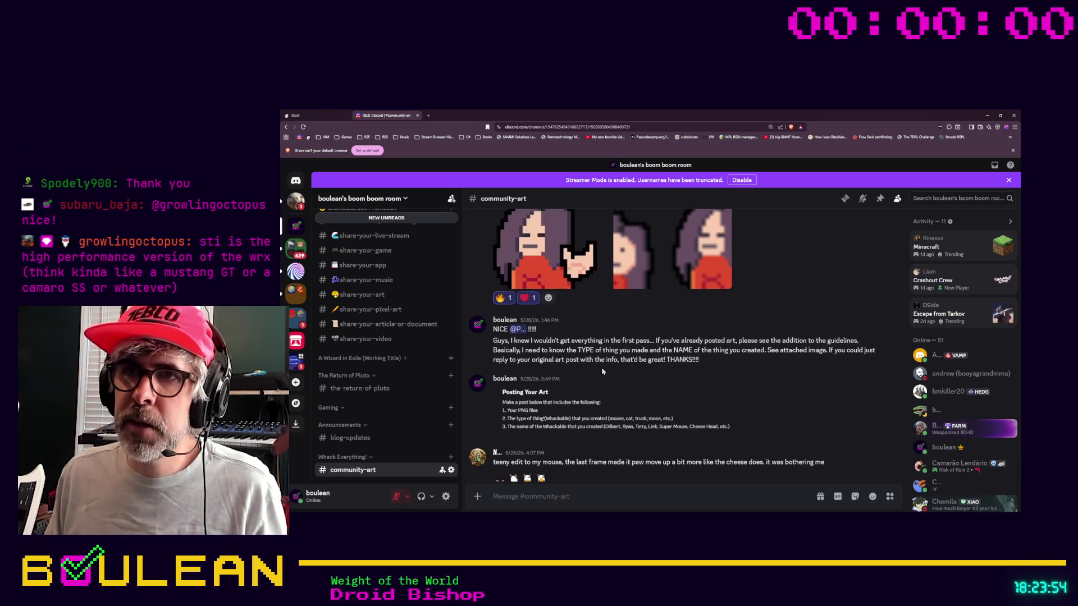
pyautogui.scroll(-2, 572, 337)
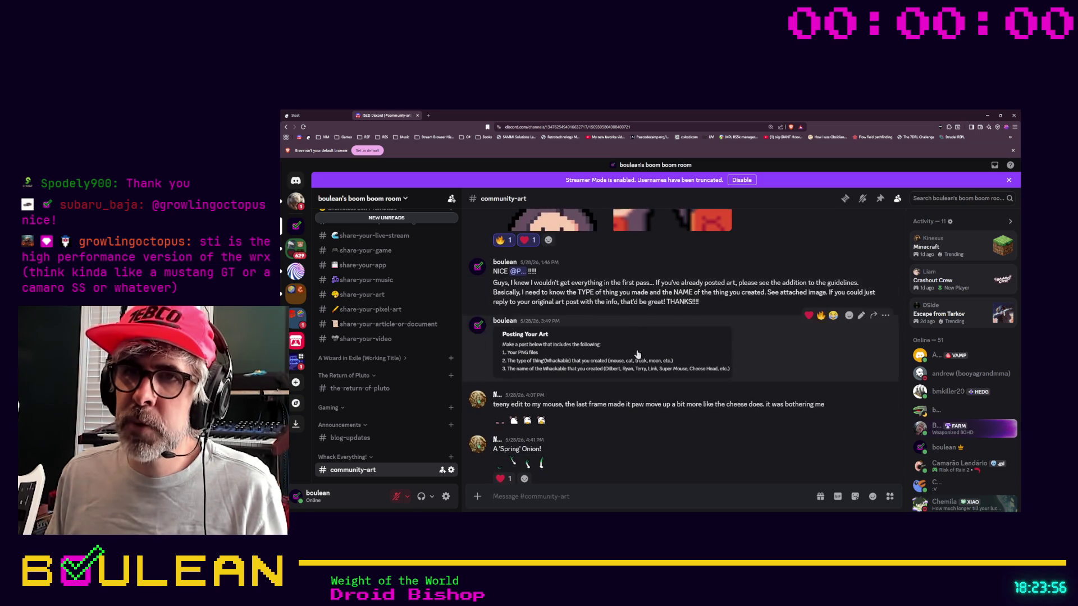
pyautogui.scroll(-4, 570, 342)
pyautogui.scroll(-3, 573, 353)
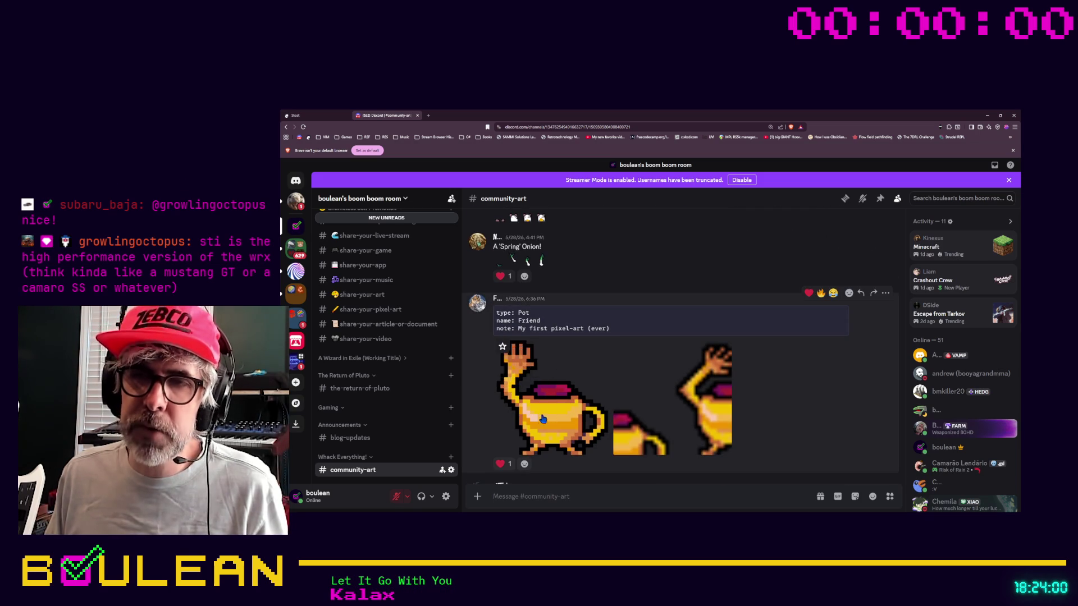
pyautogui.scroll(-2, 572, 387)
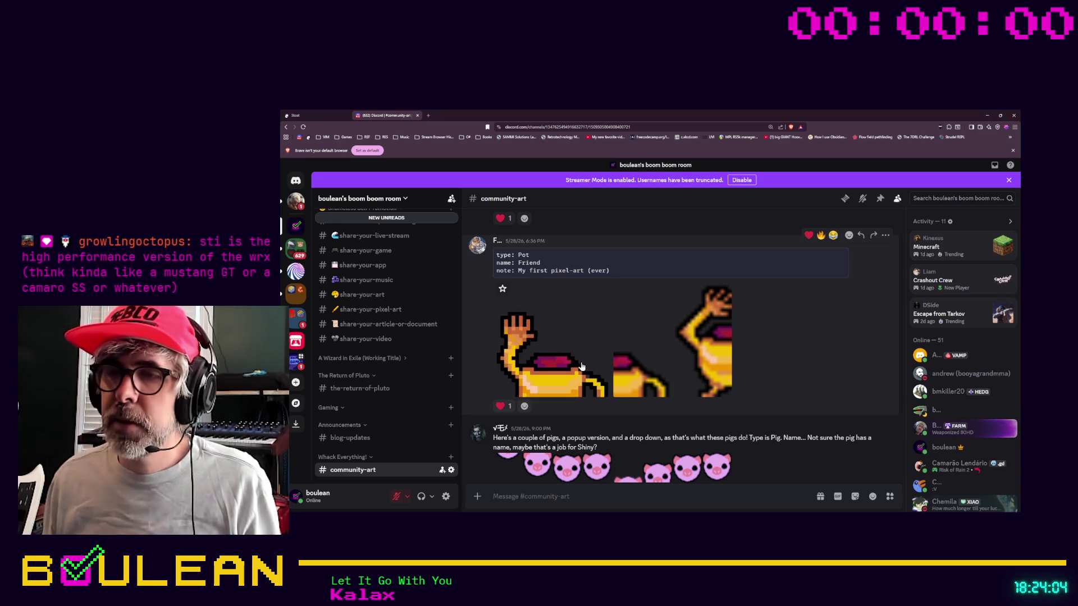
pyautogui.scroll(-1, 582, 367)
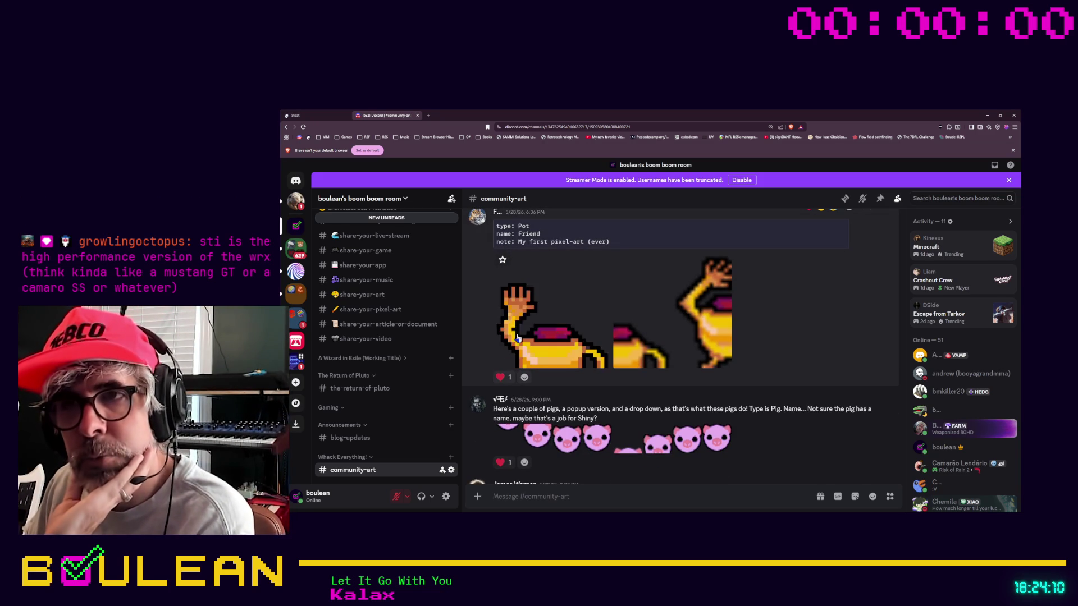
pyautogui.scroll(-1, 547, 315)
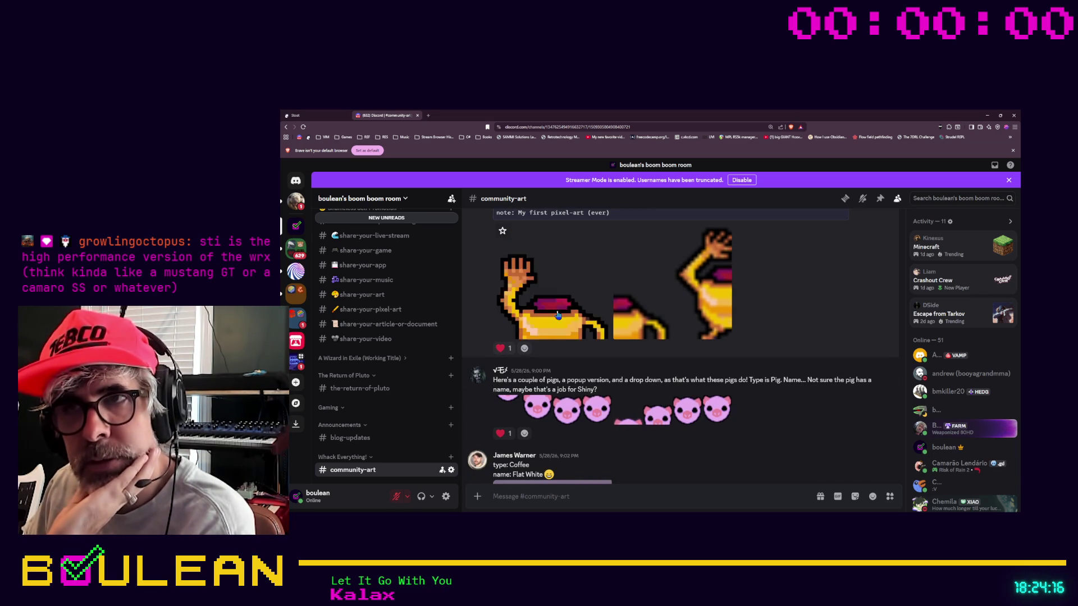
pyautogui.scroll(-2, 553, 314)
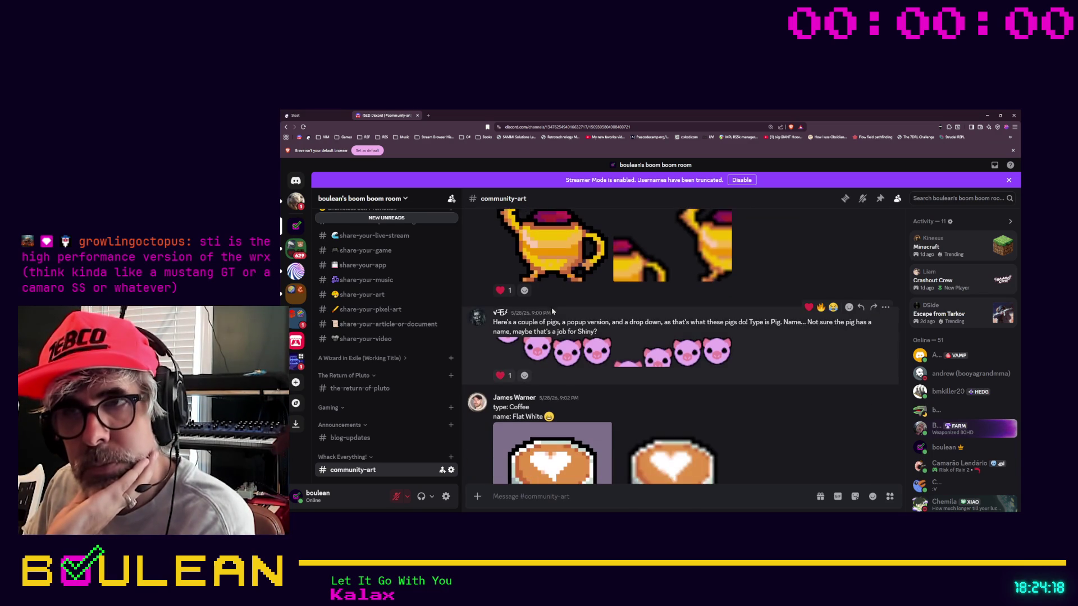
pyautogui.scroll(-2, 563, 317)
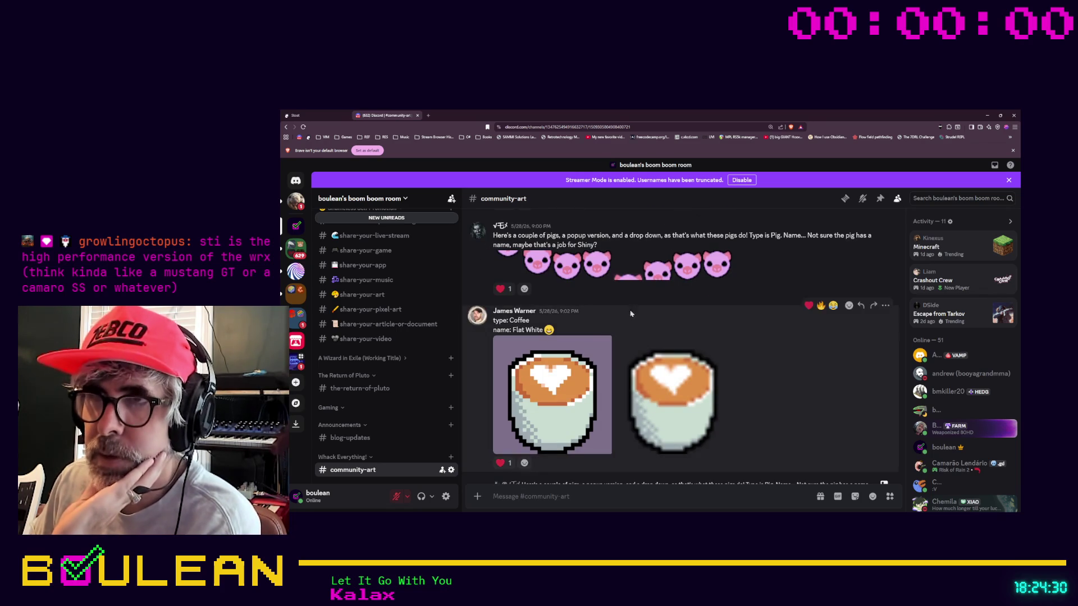
pyautogui.scroll(-3, 575, 302)
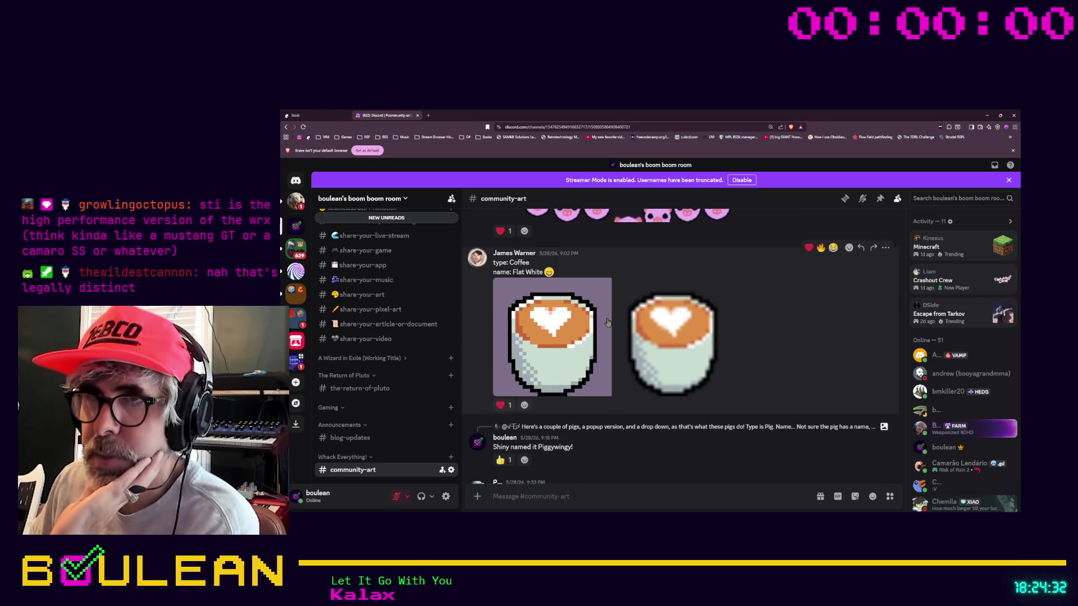
pyautogui.scroll(-2, 557, 337)
pyautogui.scroll(-5, 556, 336)
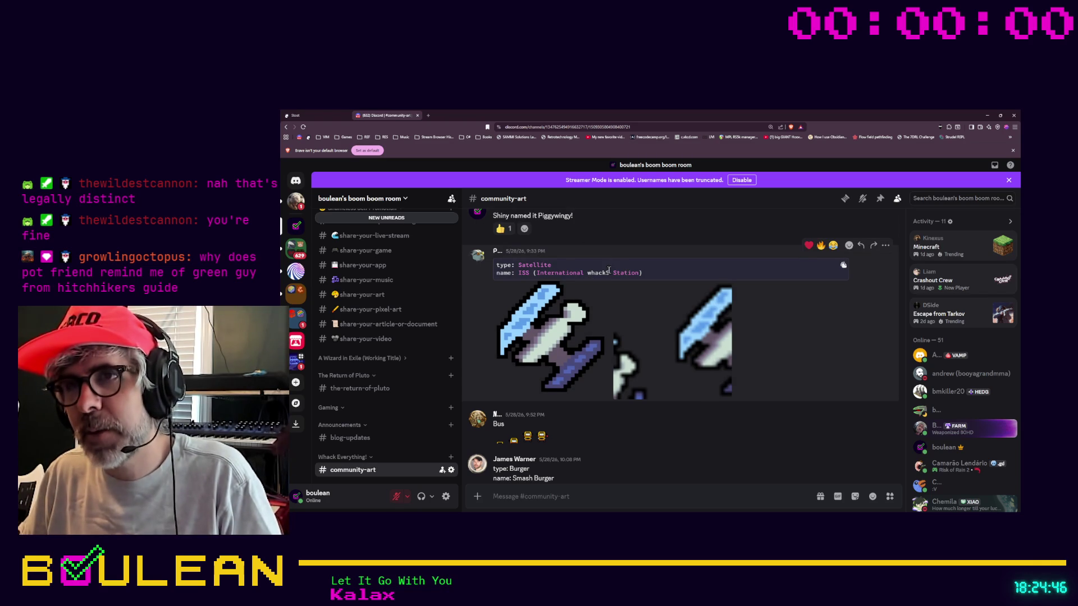
pyautogui.scroll(-1, 609, 272)
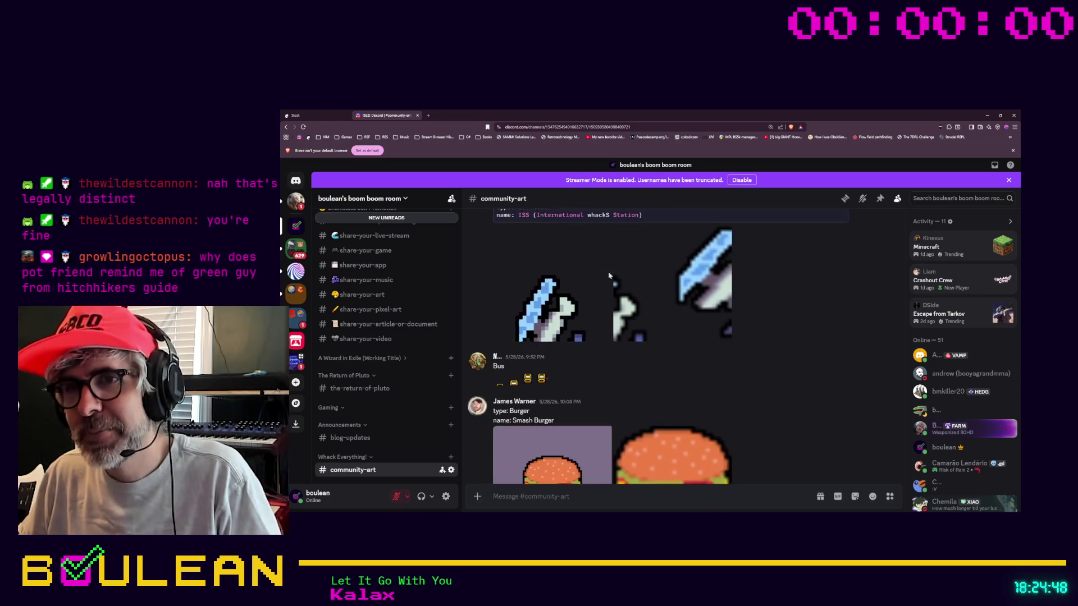
pyautogui.scroll(-1, 609, 275)
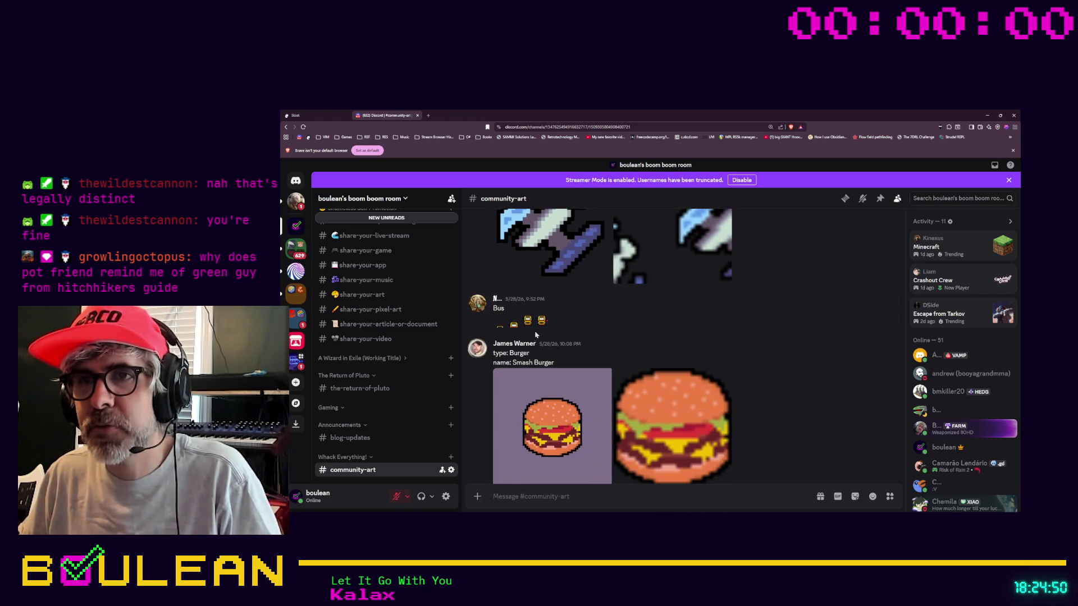
# Enlarge the bus sprite, zoom the page in, close the viewer and zoom back out.
pyautogui.click(535, 325)
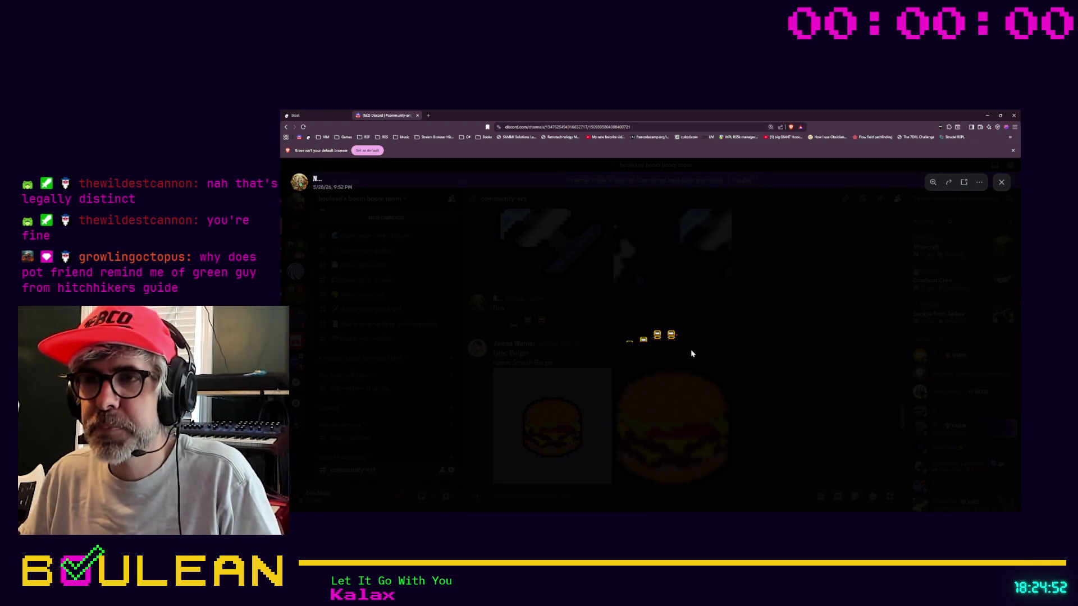
pyautogui.hotkey('ctrl', '+')
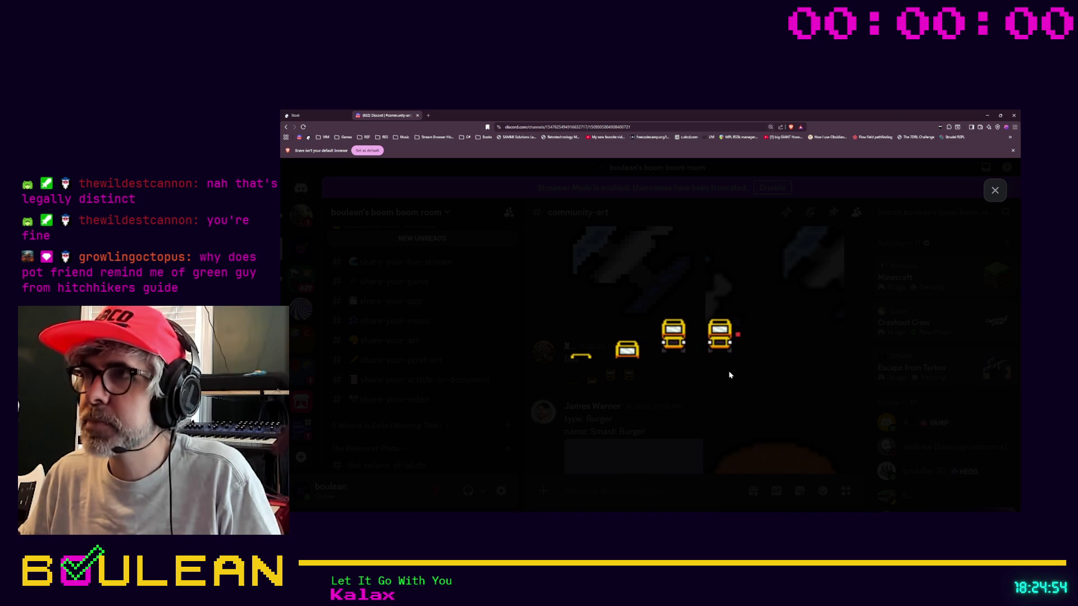
pyautogui.click(730, 375)
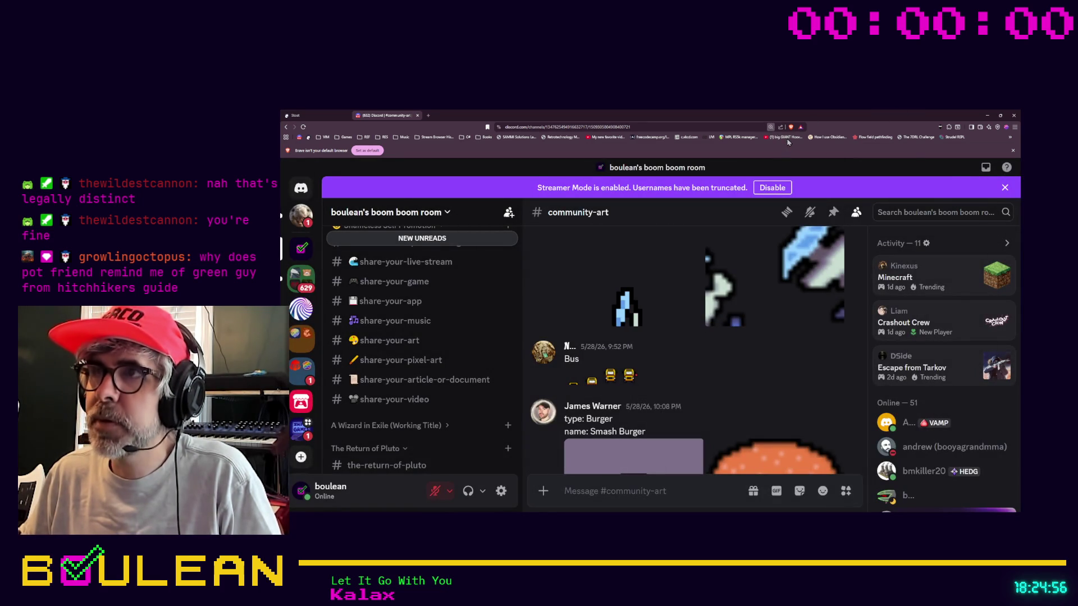
pyautogui.hotkey('ctrl', '-')
pyautogui.hotkey('ctrl', '-')
pyautogui.hotkey('ctrl', '-')
pyautogui.scroll(-5, 647, 265)
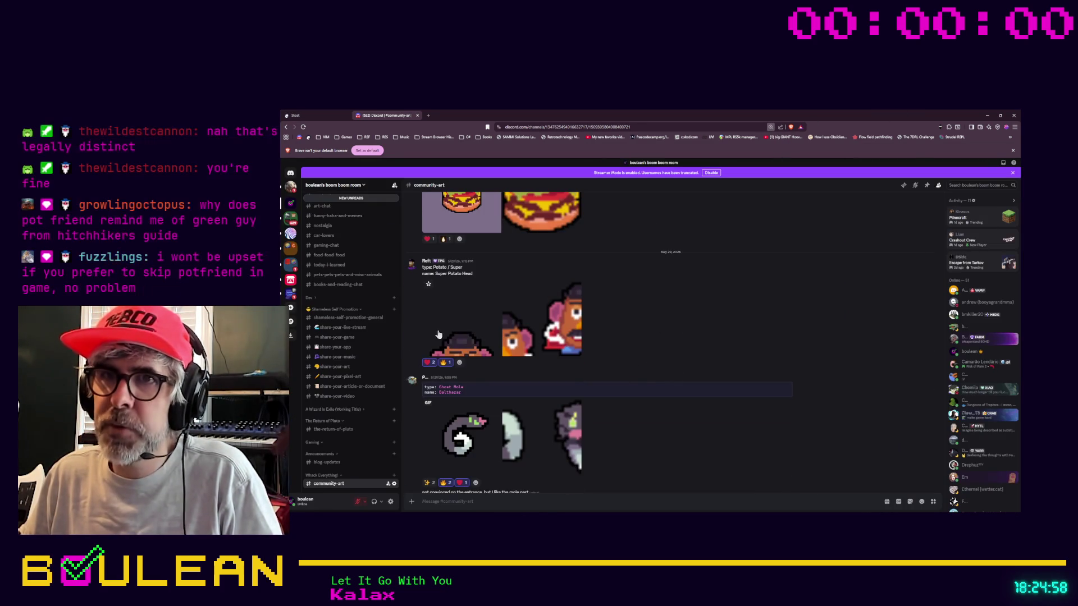
# View the Ghost Mole GIF enlarged, close it, then switch to Stoat's Community Art channel.
pyautogui.scroll(-1, 470, 325)
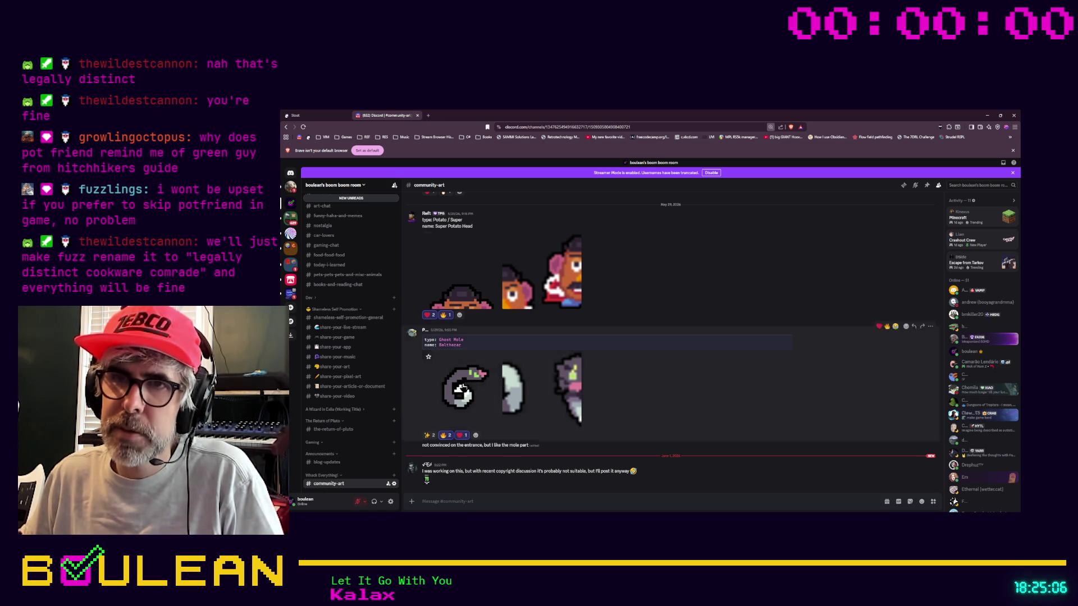
pyautogui.click(539, 383)
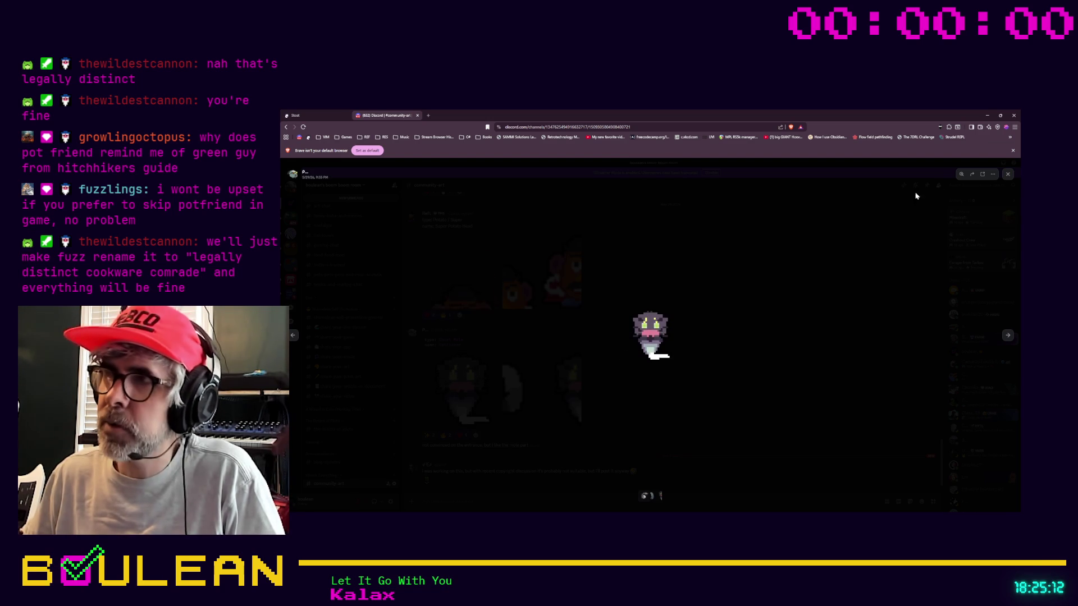
pyautogui.click(713, 281)
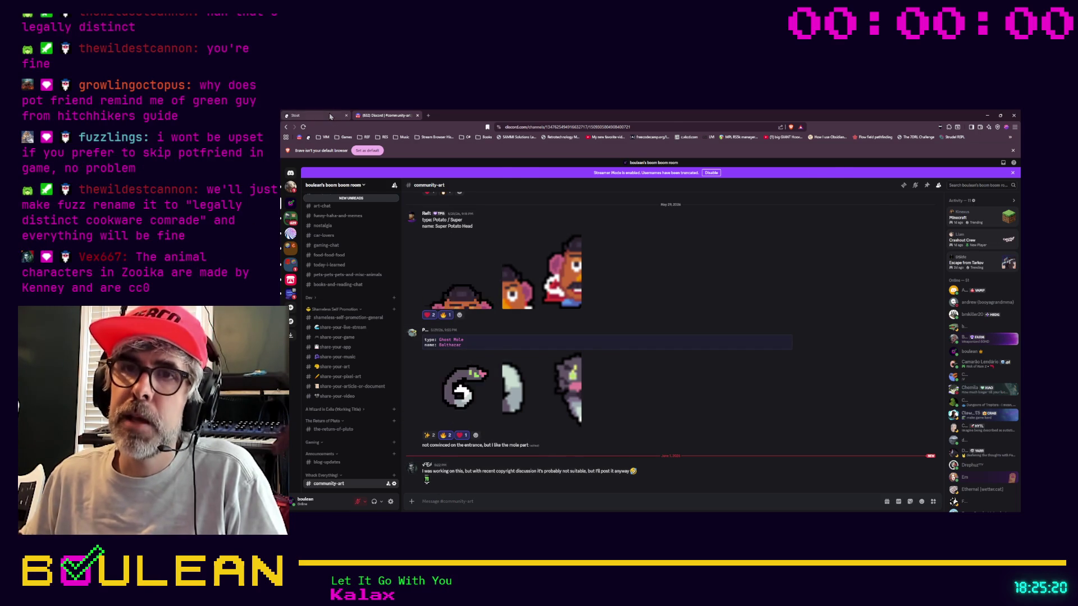
pyautogui.click(336, 115)
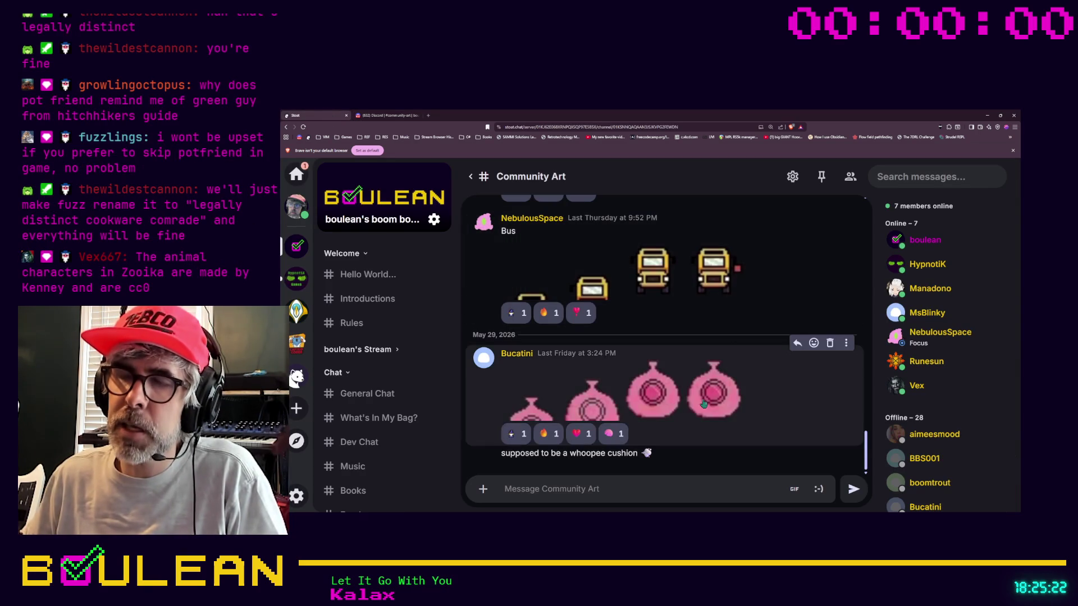
# Browse Stoat's Community Art posts, including the palette and outline-rules posts, then return to Discord.
pyautogui.scroll(1, 639, 403)
pyautogui.scroll(3, 639, 402)
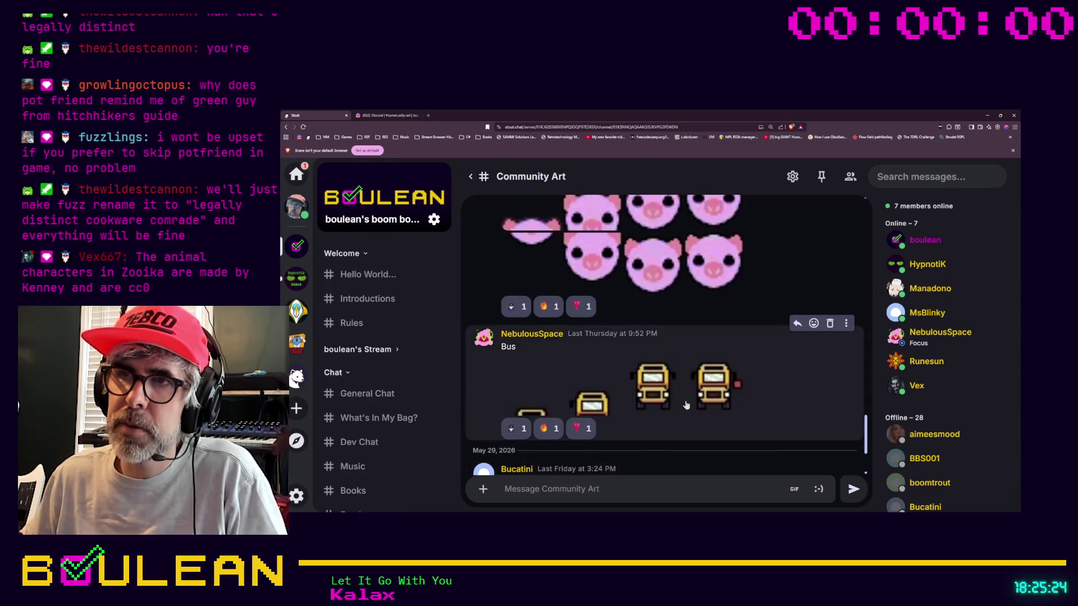
pyautogui.scroll(5, 646, 392)
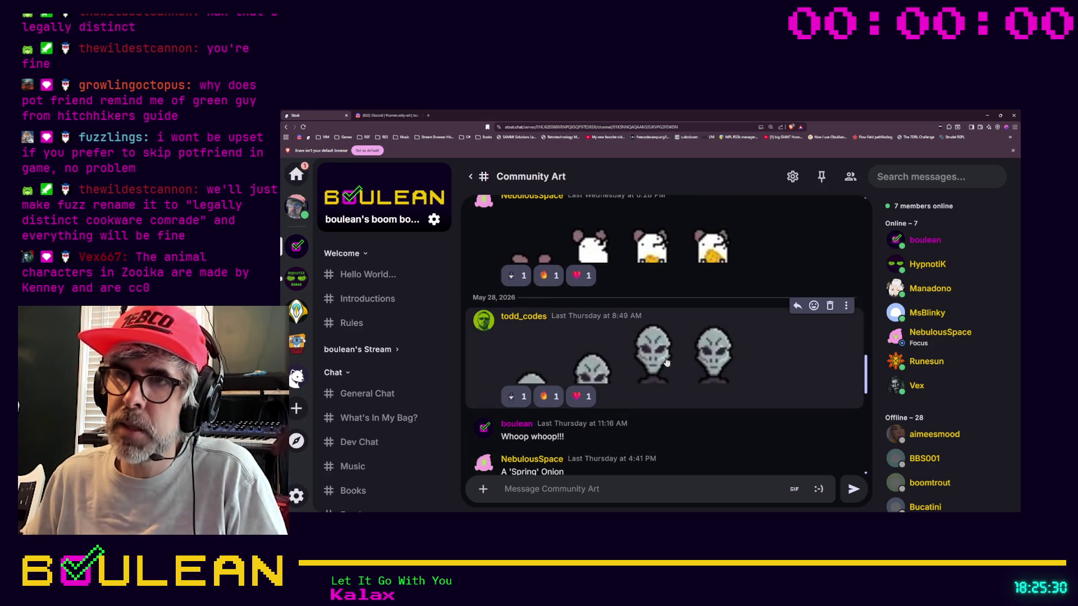
pyautogui.scroll(3, 662, 370)
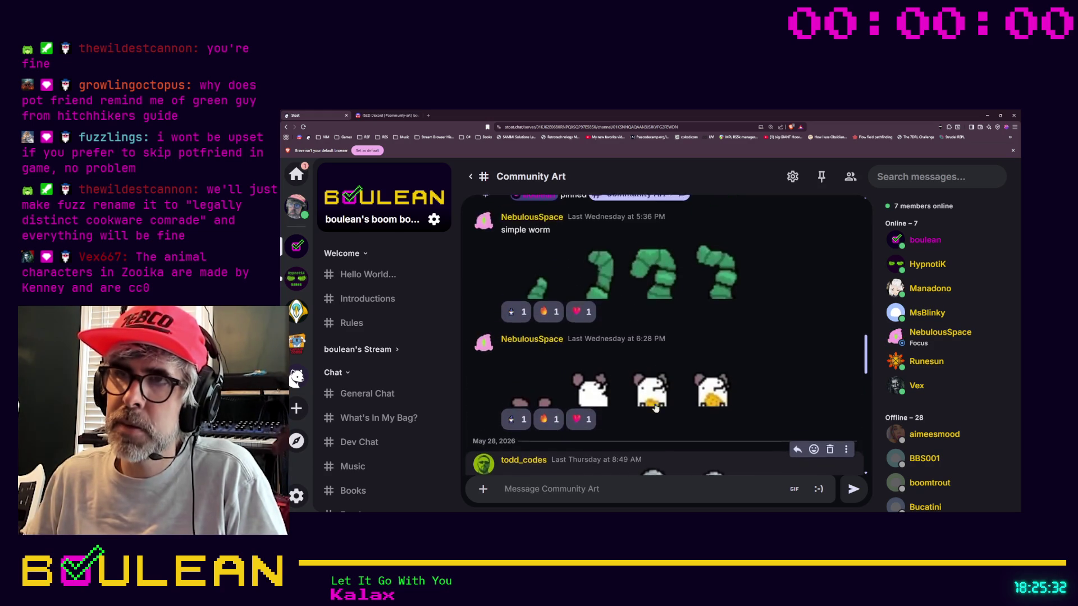
pyautogui.scroll(3, 657, 393)
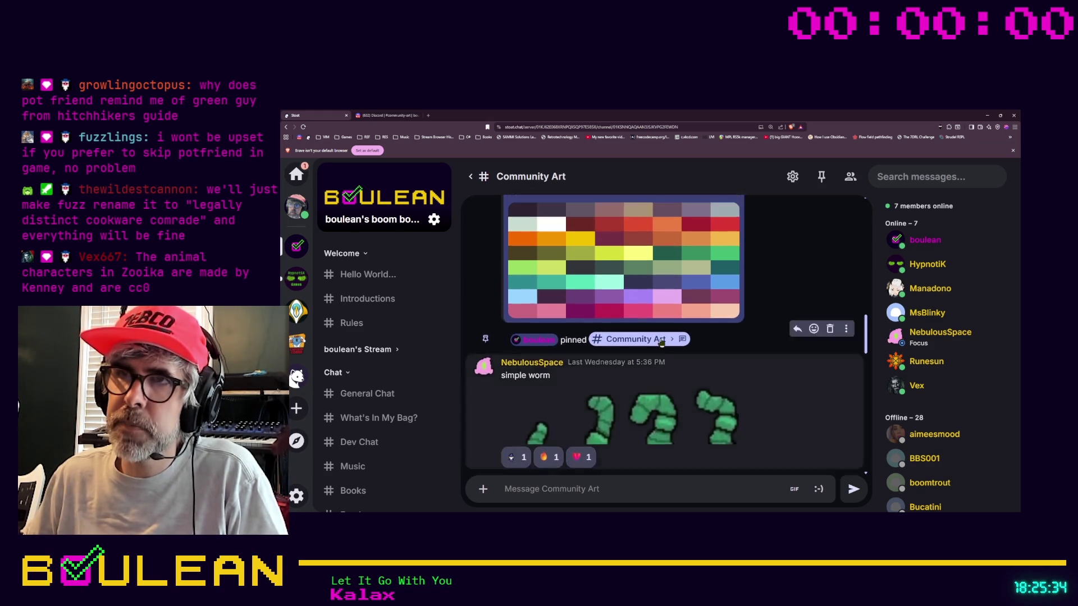
pyautogui.scroll(2, 661, 352)
pyautogui.scroll(-10, 674, 371)
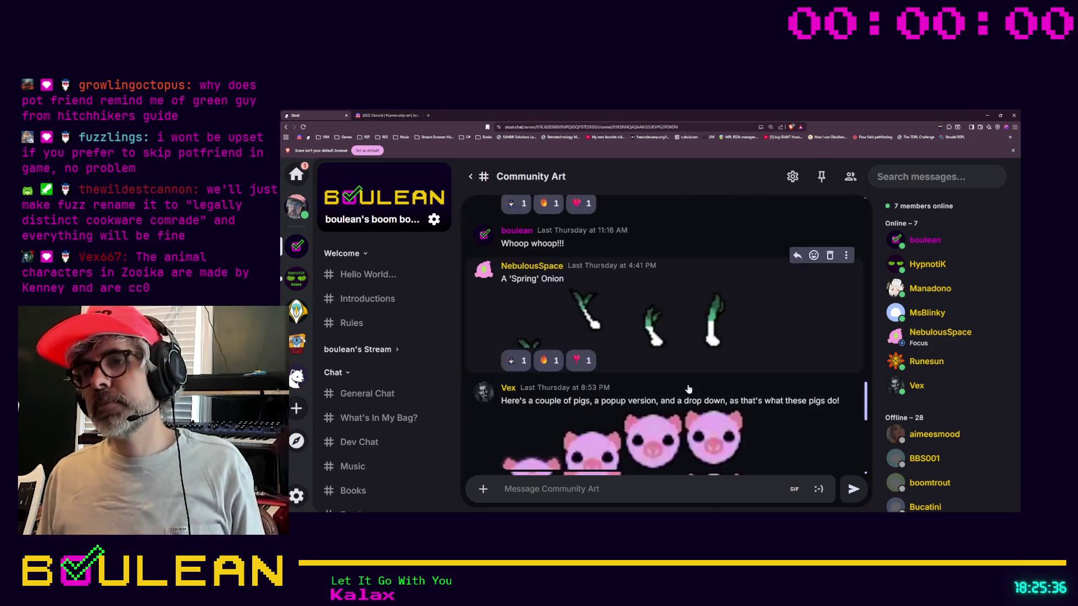
pyautogui.scroll(-6, 688, 389)
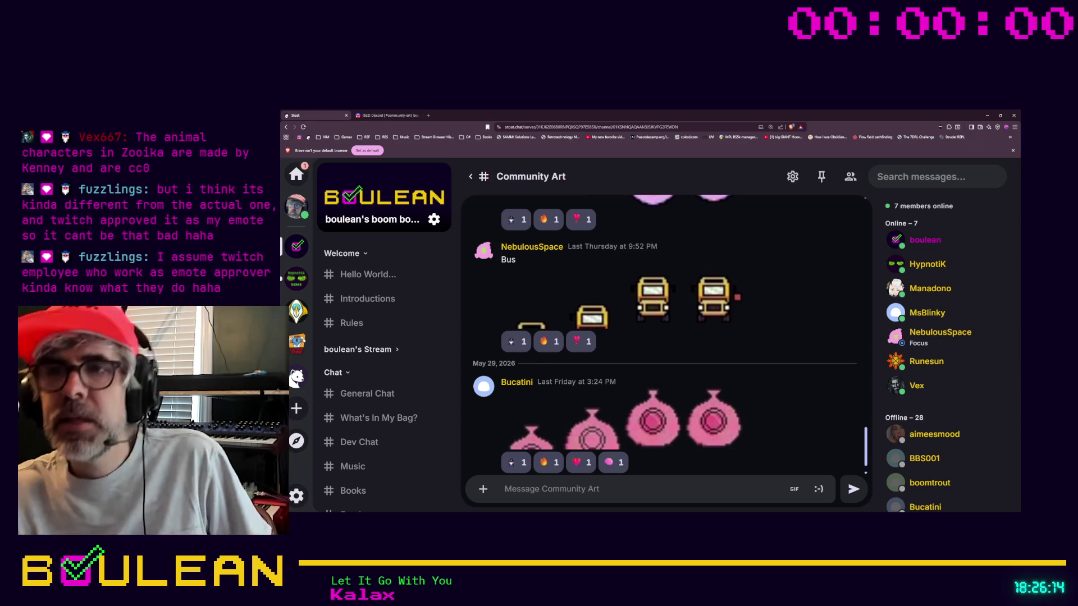
pyautogui.scroll(-1, 616, 324)
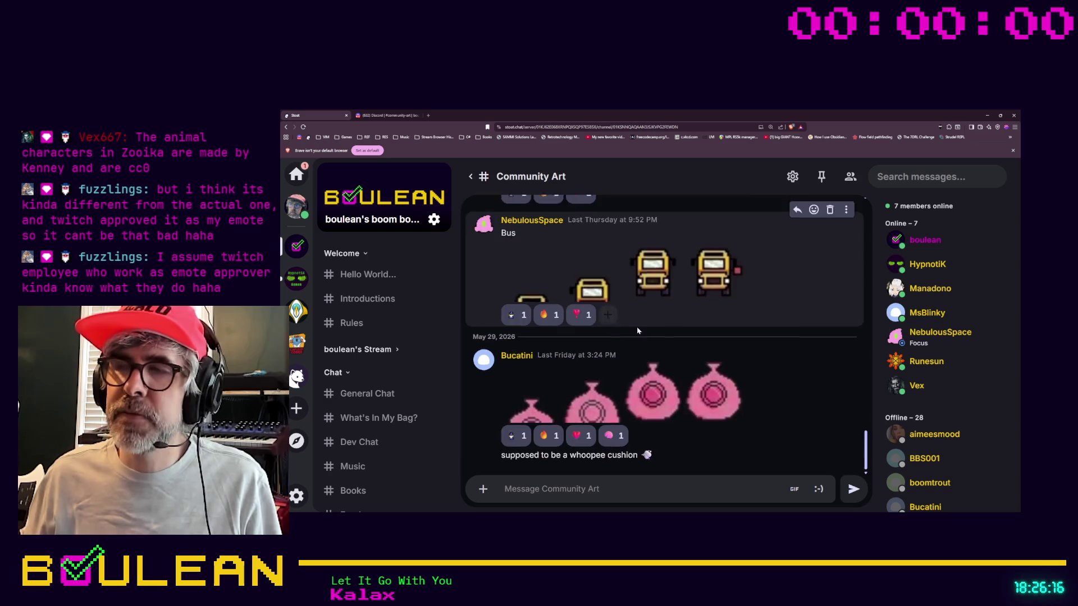
pyautogui.scroll(15, 616, 324)
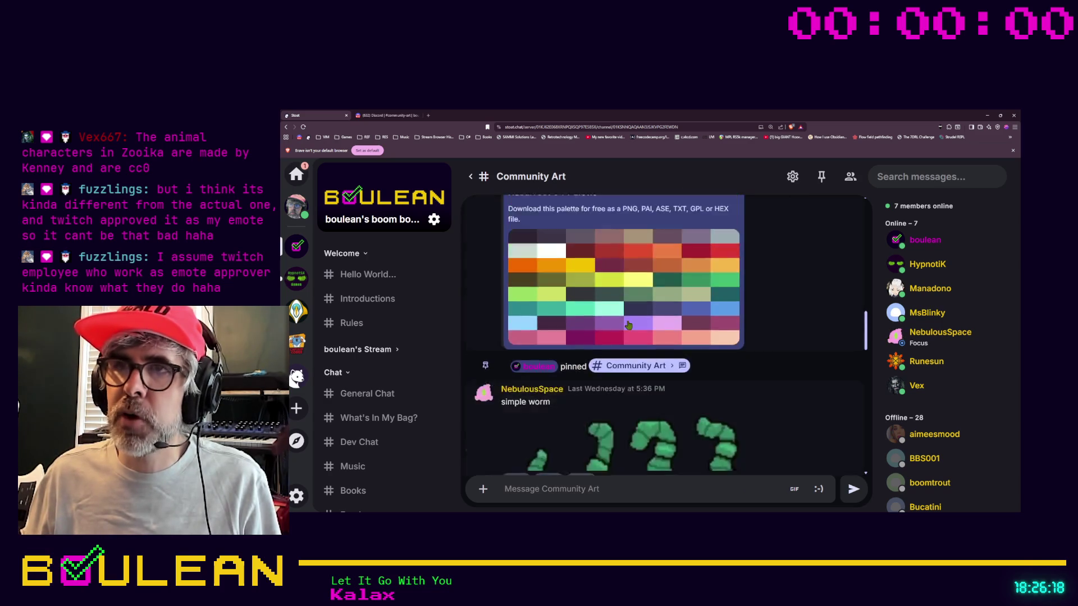
pyautogui.scroll(10, 628, 326)
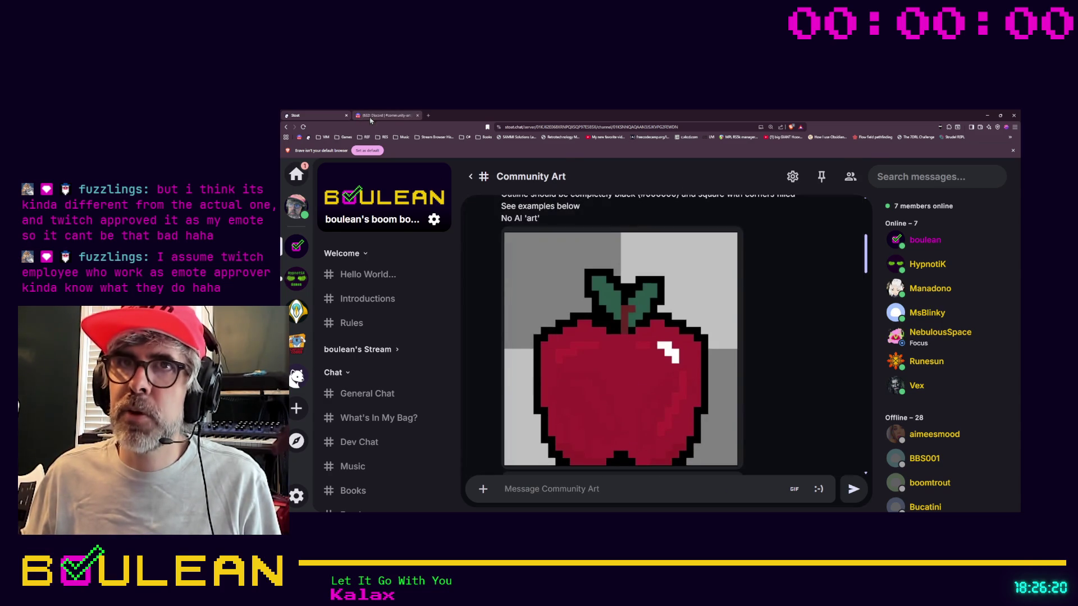
pyautogui.click(369, 119)
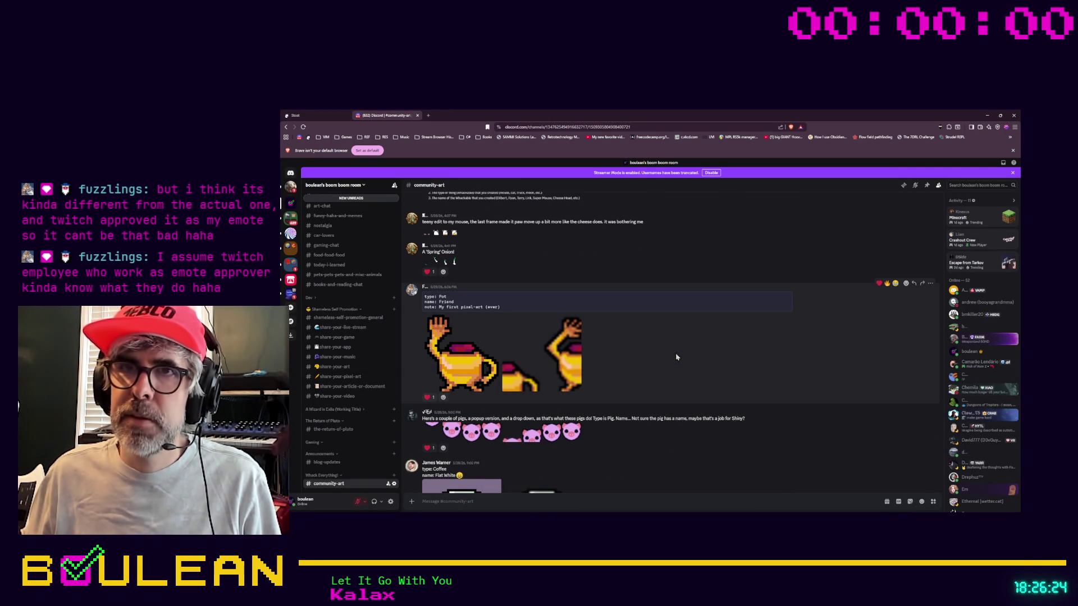
pyautogui.doubleClick(440, 301)
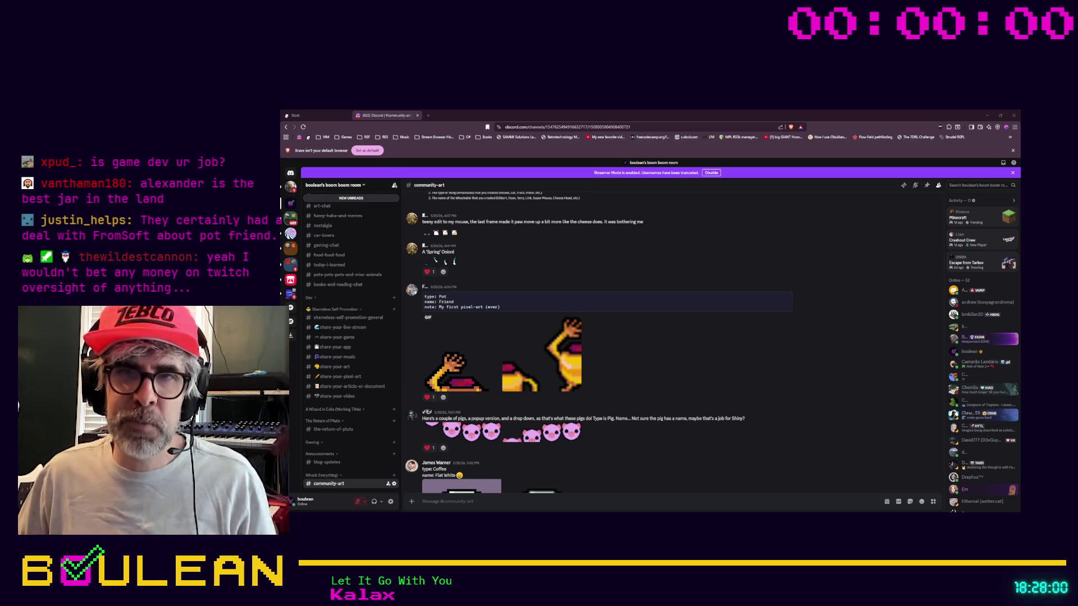
pyautogui.scroll(-10, 598, 342)
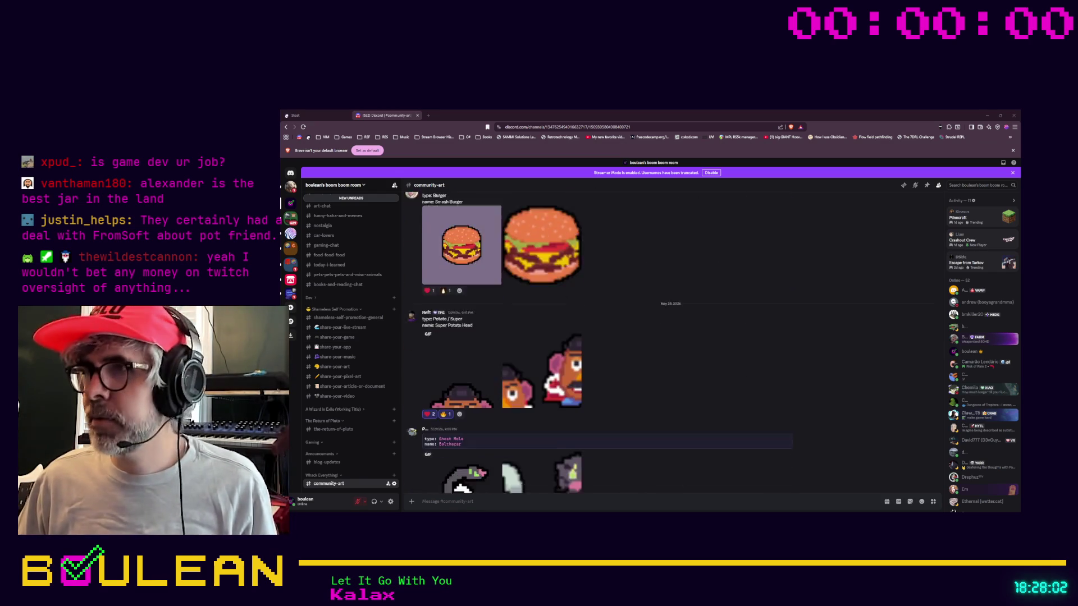
pyautogui.scroll(-3, 598, 342)
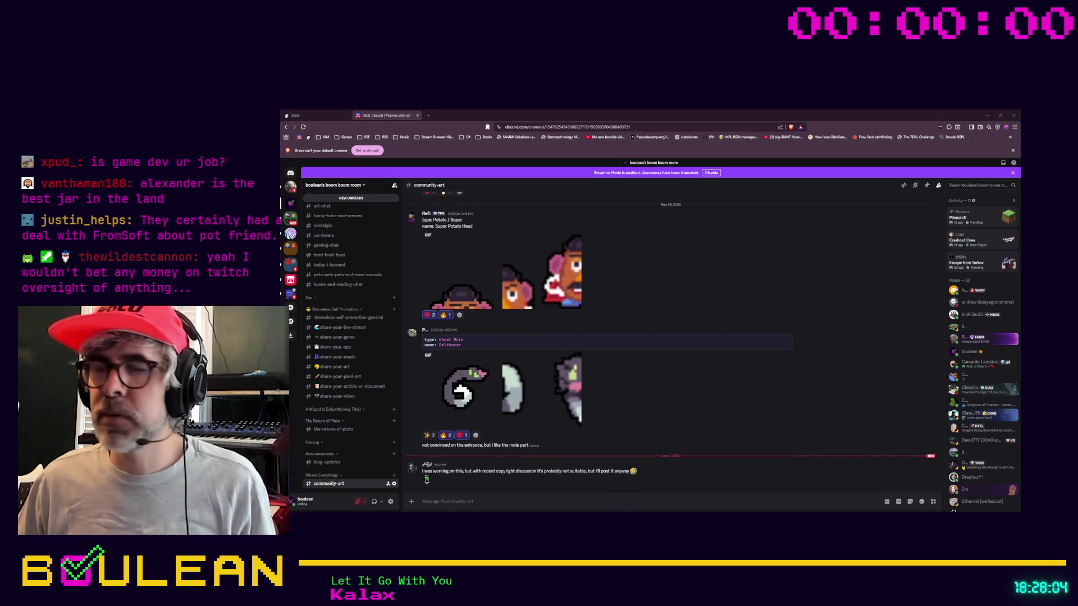
pyautogui.click(987, 115)
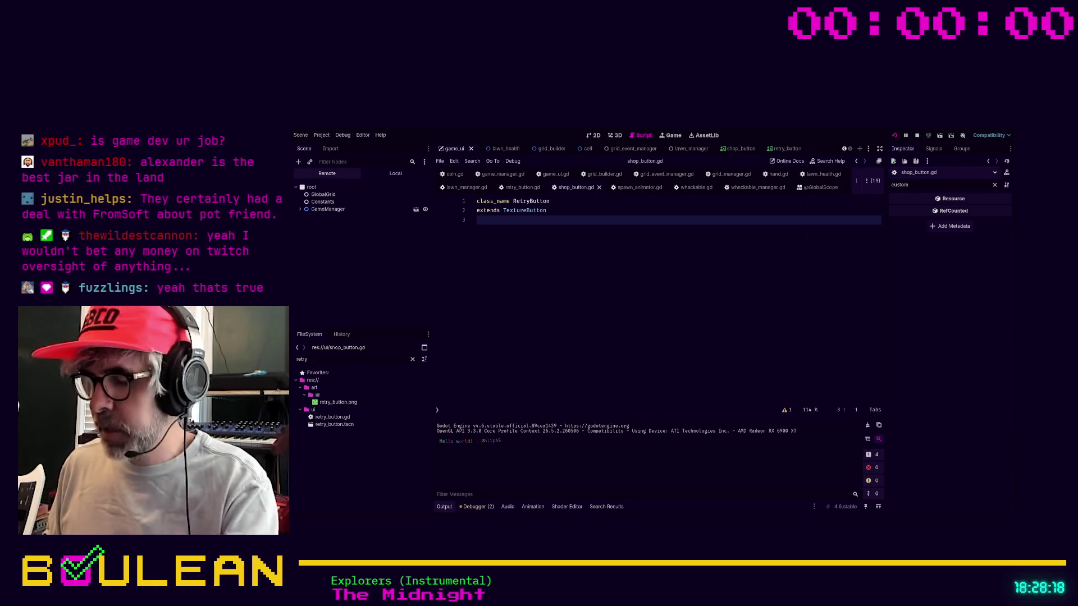
# Run the whack game so its grid, health bar and inventory slots appear.
pyautogui.press('F5')
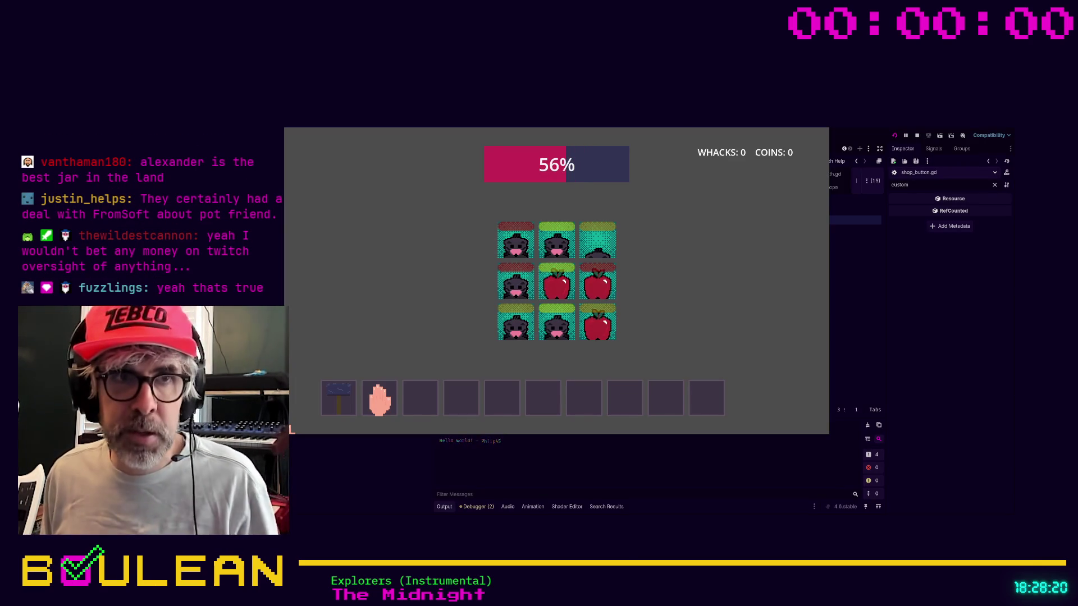